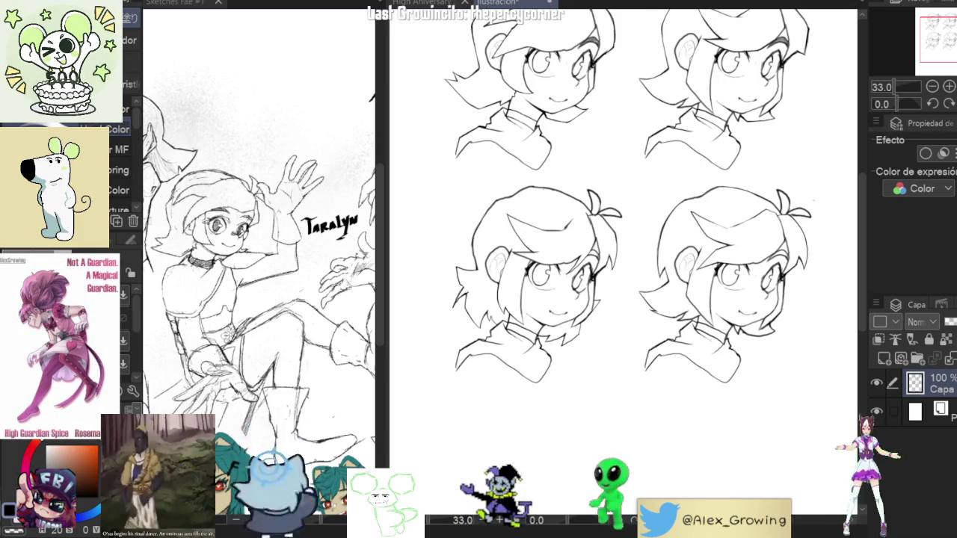
# Redraw one head's face contour with the pen, extending it upward.
pyautogui.moveTo(810, 276)
pyautogui.mouseDown()
pyautogui.moveTo(756, 355)
pyautogui.moveTo(701, 262)
pyautogui.mouseUp()
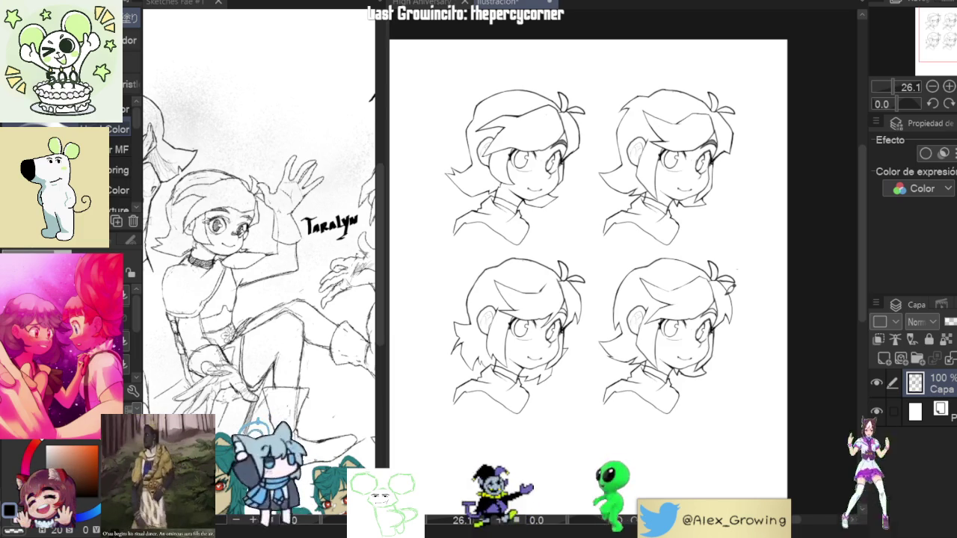
pyautogui.scroll(2, 731, 301)
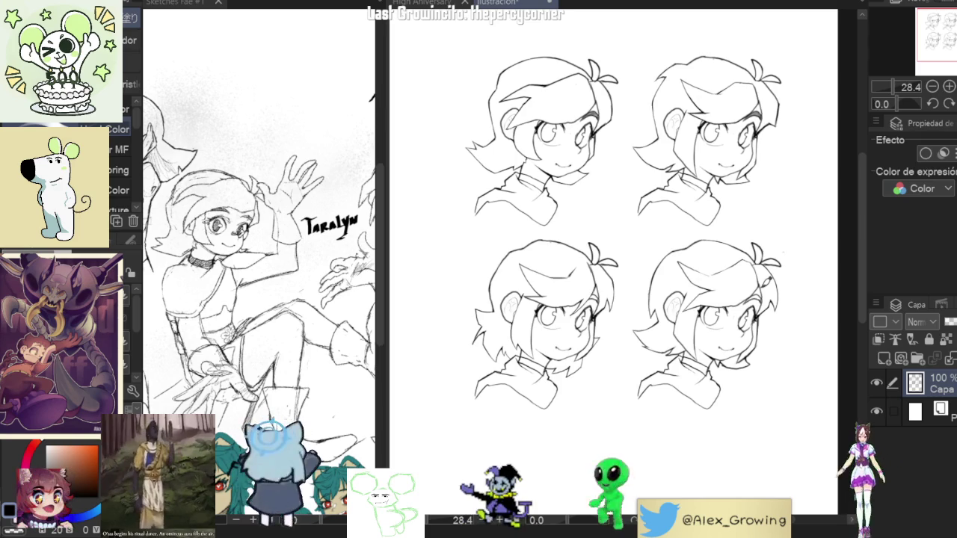
pyautogui.moveTo(689, 255); pyautogui.dragTo(706, 138)
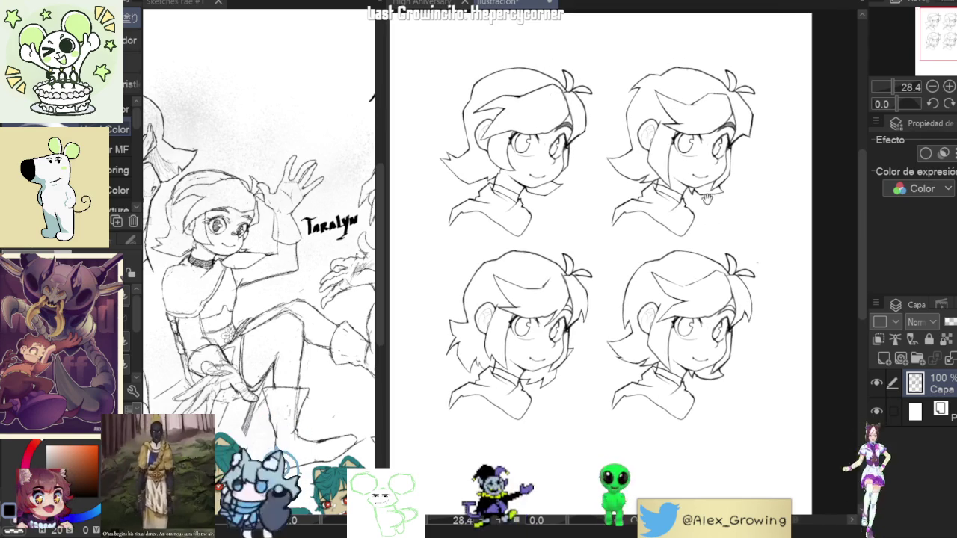
pyautogui.moveTo(706, 137)
pyautogui.mouseDown()
pyautogui.moveTo(737, 252)
pyautogui.moveTo(610, 341)
pyautogui.moveTo(602, 284)
pyautogui.moveTo(574, 349)
pyautogui.mouseUp()
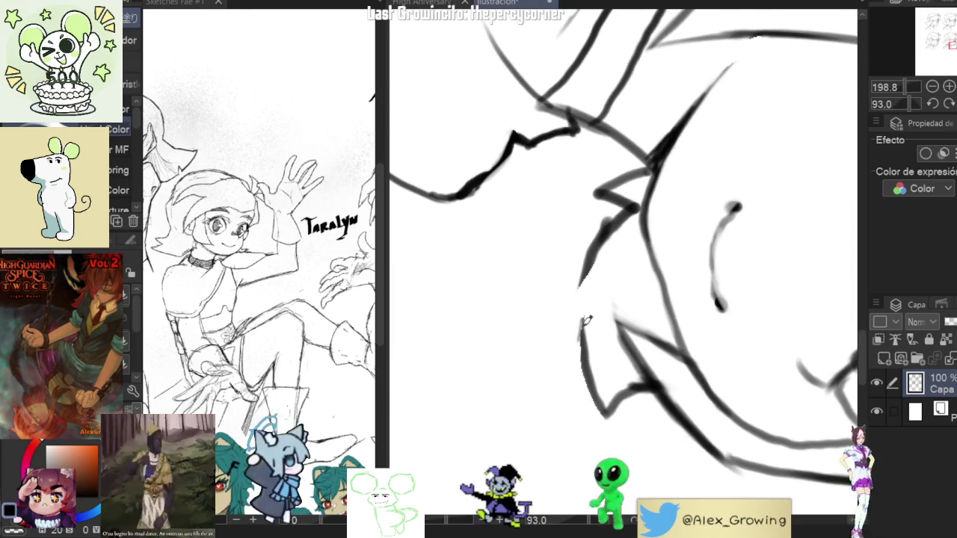
pyautogui.moveTo(574, 351); pyautogui.dragTo(597, 243)
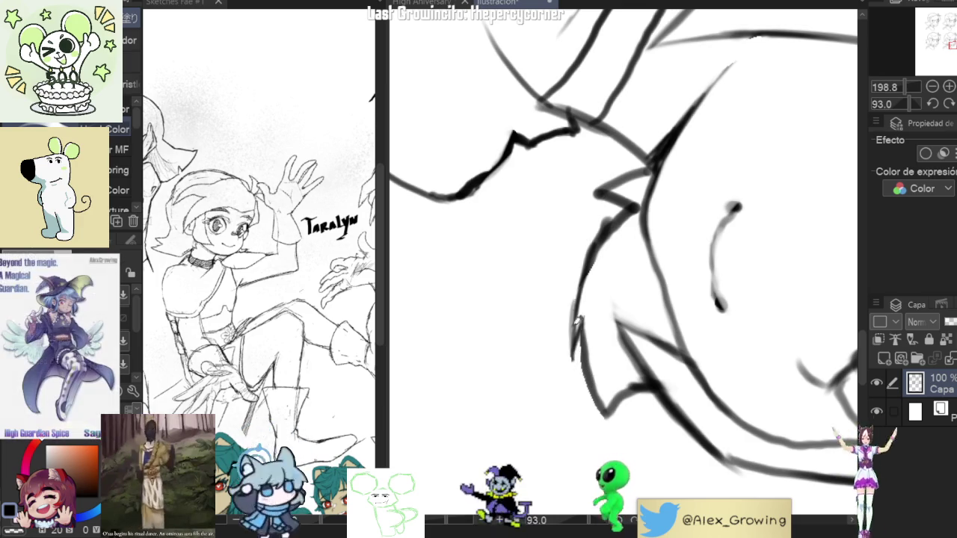
# Erase the lower end of the face contour and restroke it cleanly.
pyautogui.scroll(-5, 578, 349)
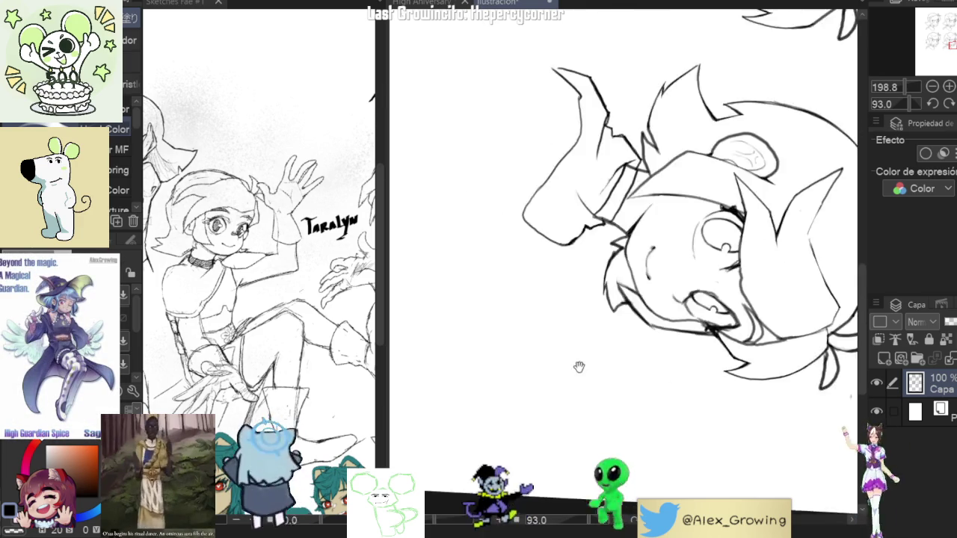
pyautogui.scroll(5, 578, 349)
pyautogui.moveTo(632, 320)
pyautogui.mouseDown()
pyautogui.moveTo(630, 257)
pyautogui.moveTo(592, 370)
pyautogui.mouseUp()
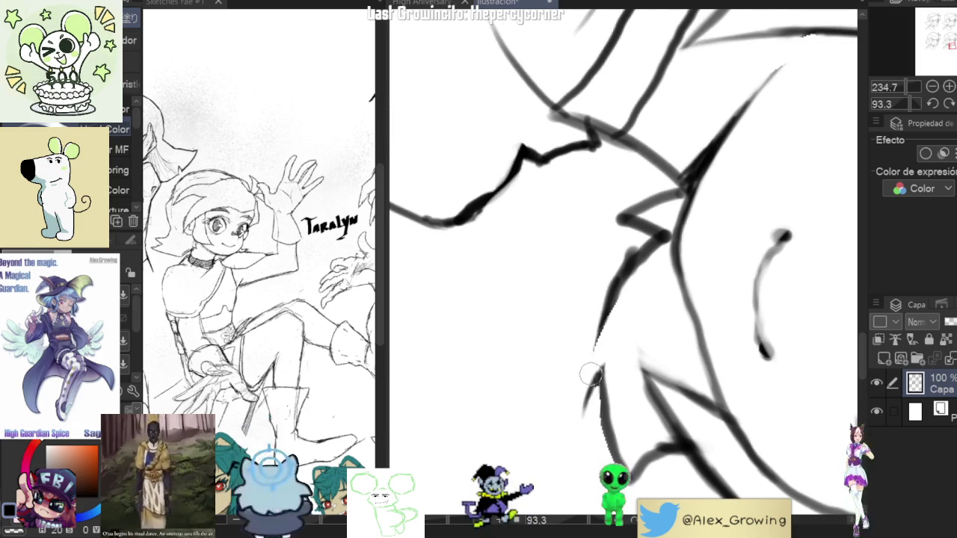
pyautogui.moveTo(596, 376); pyautogui.dragTo(607, 303)
pyautogui.scroll(-10, 641, 267)
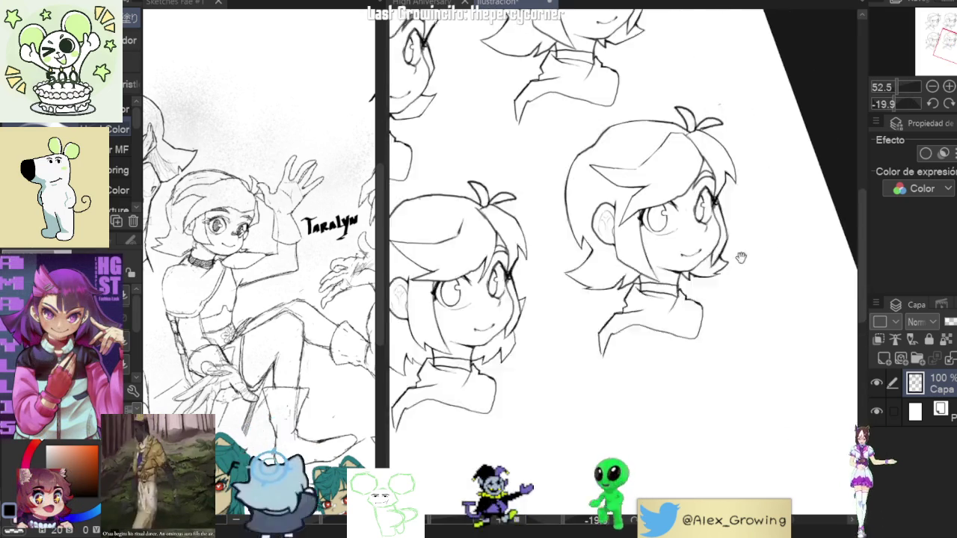
# Fit the page and handwrite labels A), B) and C) beside their heads.
pyautogui.click(949, 104)
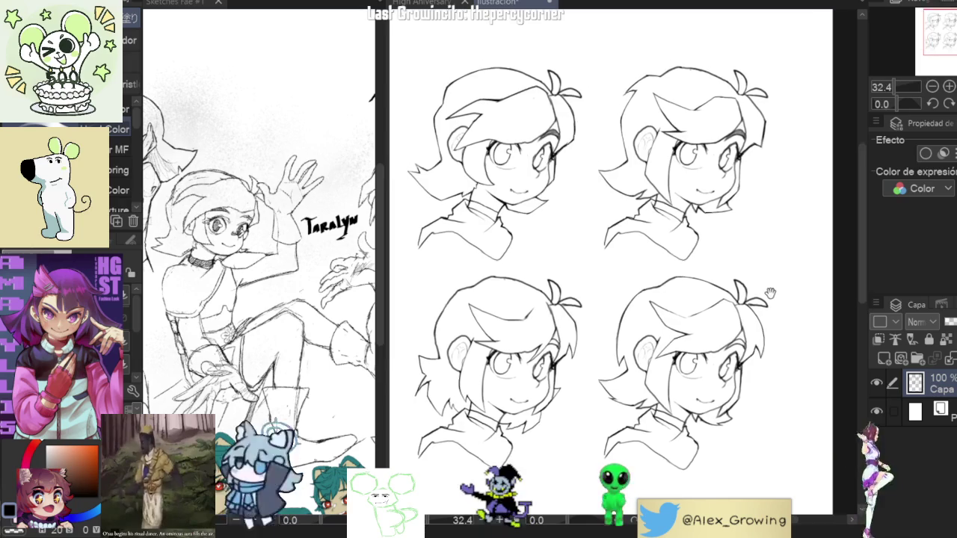
pyautogui.moveTo(775, 295); pyautogui.dragTo(775, 296)
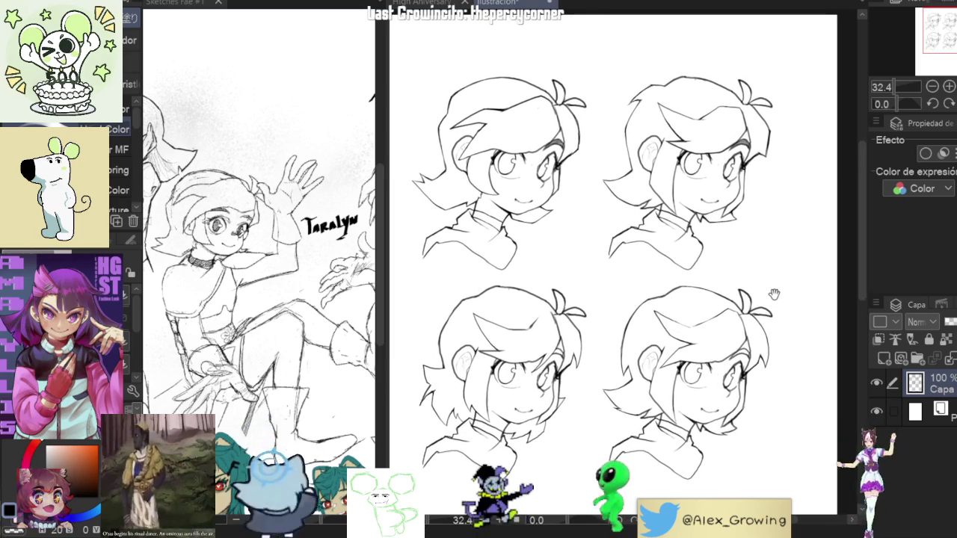
pyautogui.moveTo(508, 59)
pyautogui.mouseDown()
pyautogui.moveTo(518, 52)
pyautogui.moveTo(525, 61)
pyautogui.mouseUp()
pyautogui.moveTo(703, 46)
pyautogui.mouseDown()
pyautogui.moveTo(702, 59)
pyautogui.moveTo(715, 61)
pyautogui.mouseUp()
pyautogui.moveTo(718, 225); pyautogui.dragTo(732, 160)
pyautogui.moveTo(514, 433)
pyautogui.mouseDown()
pyautogui.moveTo(515, 446)
pyautogui.moveTo(527, 449)
pyautogui.mouseUp()
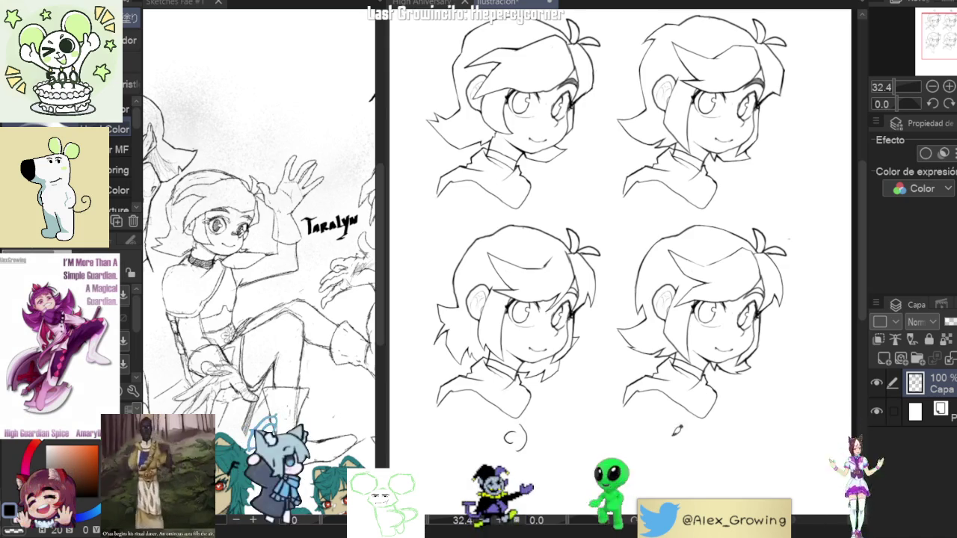
# Write the D) label below the bottom-right head, redoing the first attempt.
pyautogui.moveTo(663, 421)
pyautogui.mouseDown()
pyautogui.moveTo(662, 441)
pyautogui.moveTo(673, 420)
pyautogui.moveTo(679, 443)
pyautogui.mouseUp()
pyautogui.hotkey('ctrl', 'z')
pyautogui.hotkey('ctrl', 'z')
pyautogui.scroll(-3, 684, 432)
pyautogui.scroll(2, 711, 374)
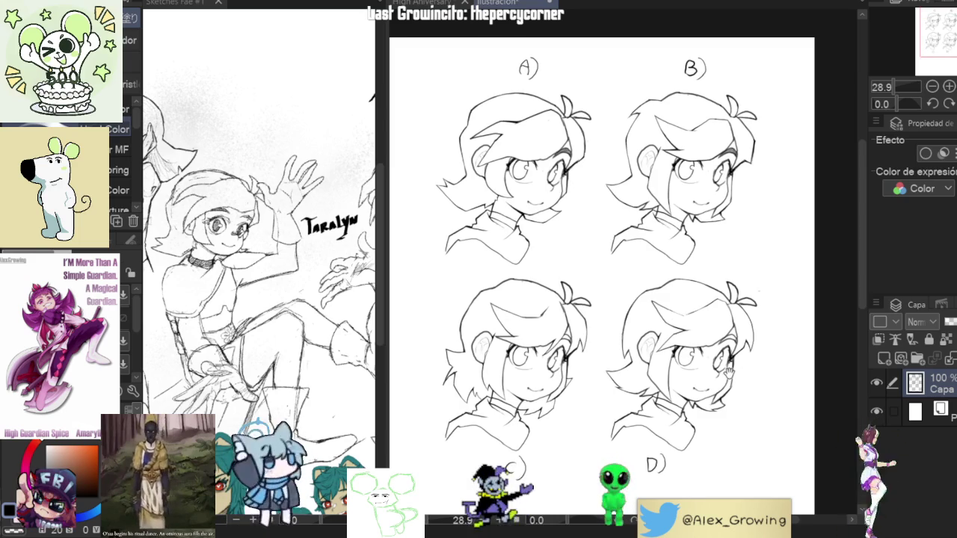
pyautogui.moveTo(729, 373); pyautogui.dragTo(727, 363)
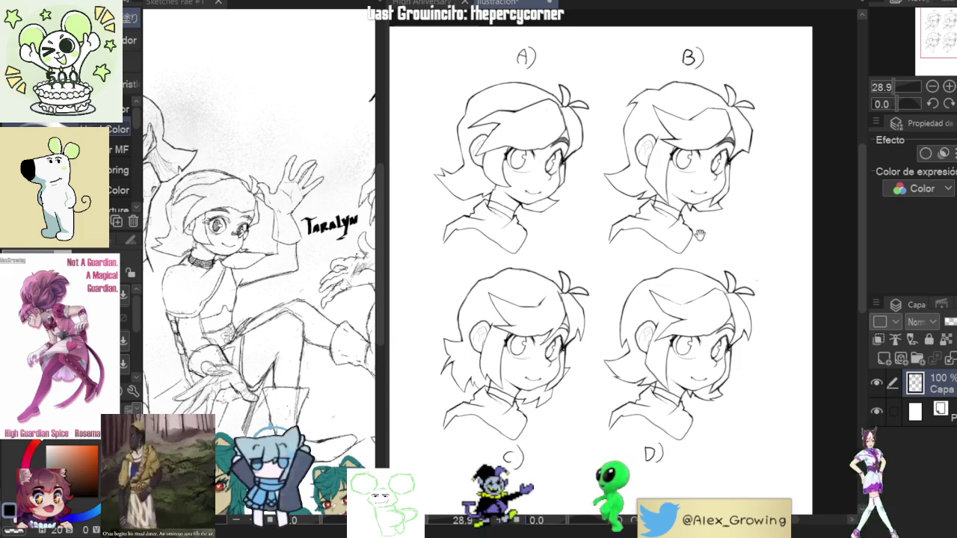
pyautogui.scroll(4, 550, 334)
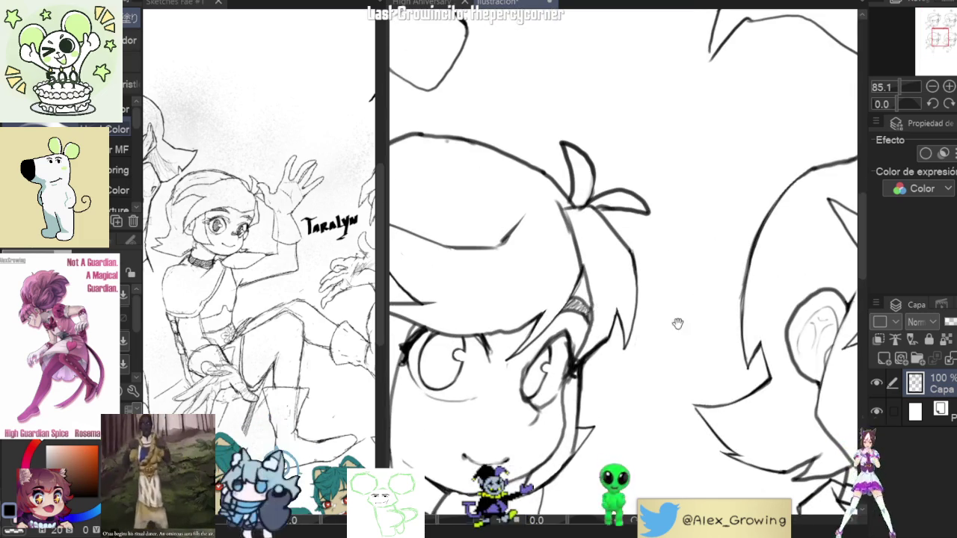
# Zoom onto head A's label and handwrite 'OG' beside the A).
pyautogui.moveTo(665, 319); pyautogui.dragTo(724, 215)
pyautogui.scroll(3, 724, 215)
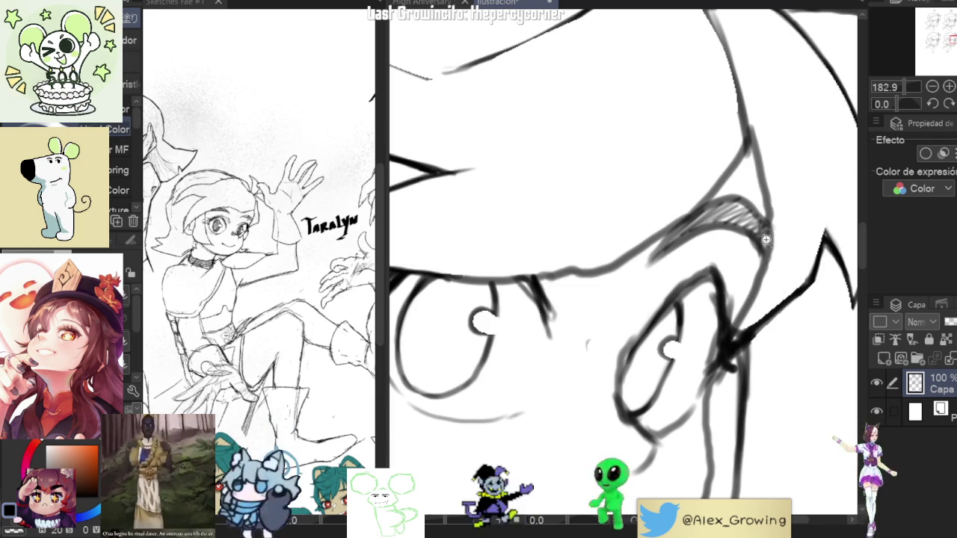
pyautogui.hotkey('ctrl', '0')
pyautogui.scroll(2, 720, 203)
pyautogui.scroll(2, 720, 203)
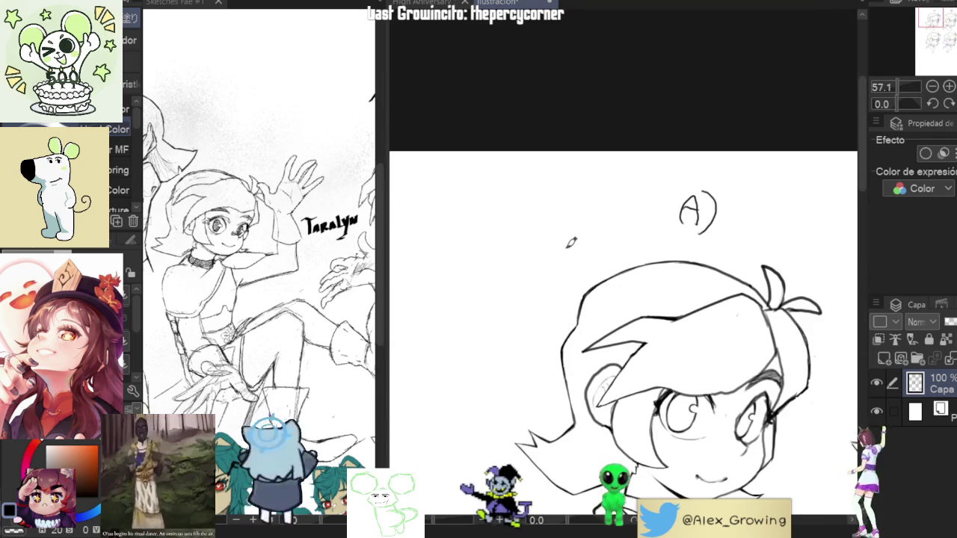
pyautogui.moveTo(727, 219); pyautogui.dragTo(706, 232)
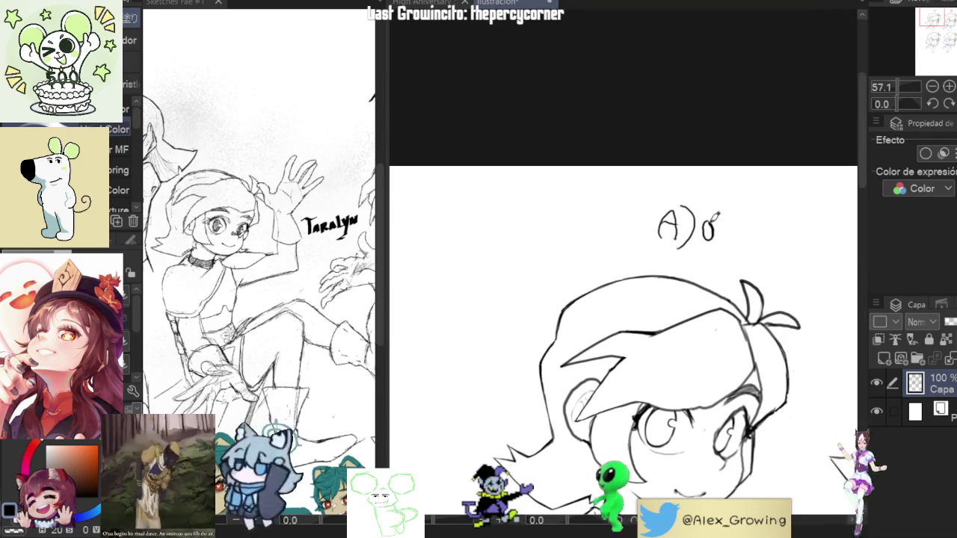
pyautogui.moveTo(725, 226); pyautogui.dragTo(732, 235)
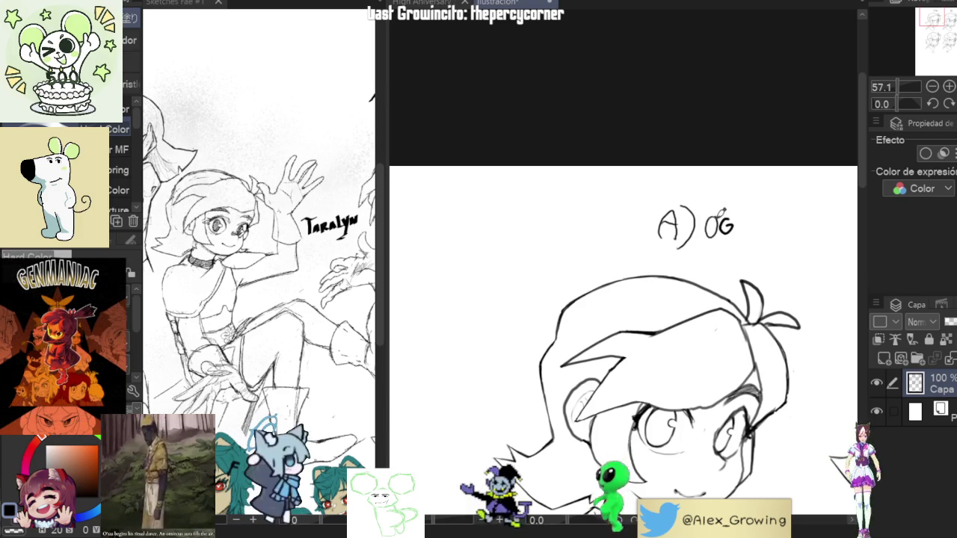
pyautogui.moveTo(717, 222); pyautogui.dragTo(729, 232)
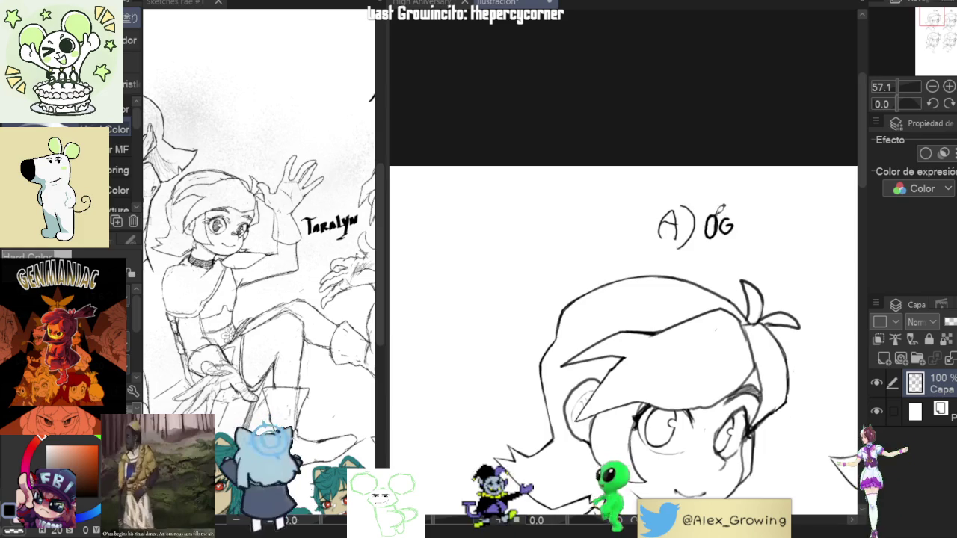
pyautogui.scroll(-5, 723, 211)
pyautogui.scroll(2, 644, 193)
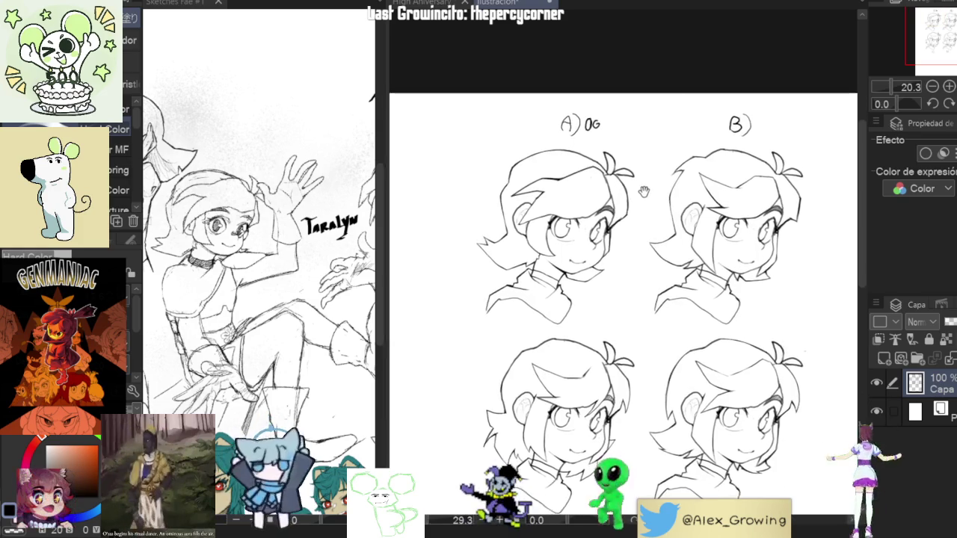
pyautogui.moveTo(643, 193); pyautogui.dragTo(630, 140)
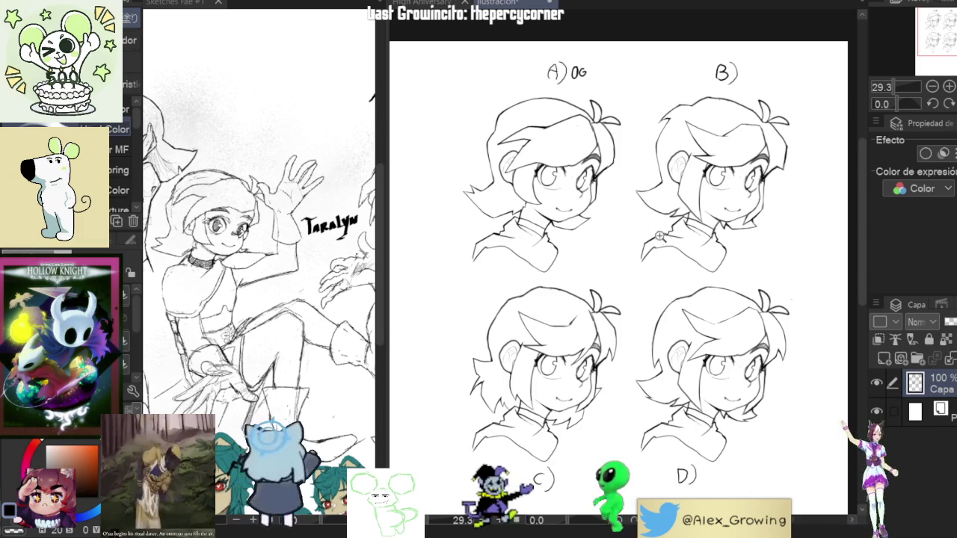
pyautogui.scroll(1, 654, 228)
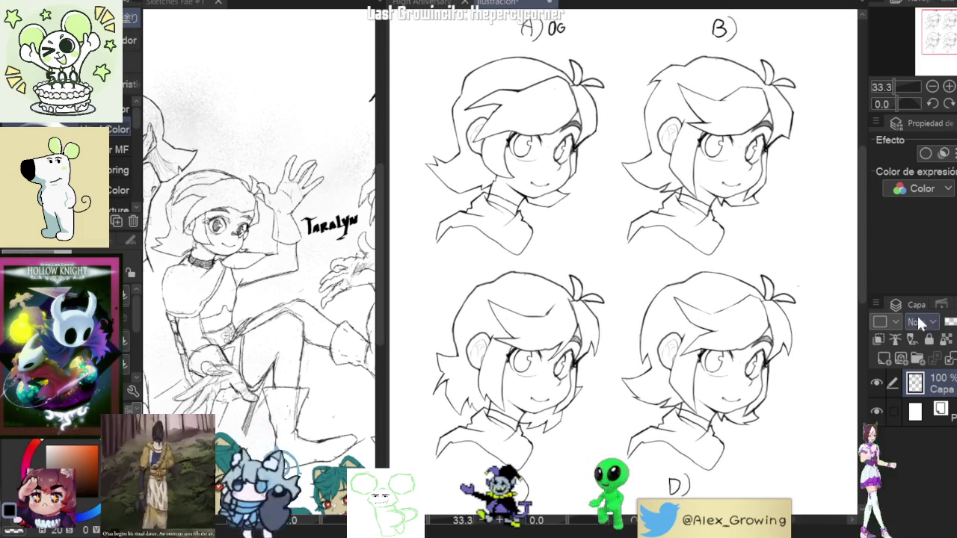
# Auto-select the blank area around the heads, undoing a stray stroke near C).
pyautogui.press('w')
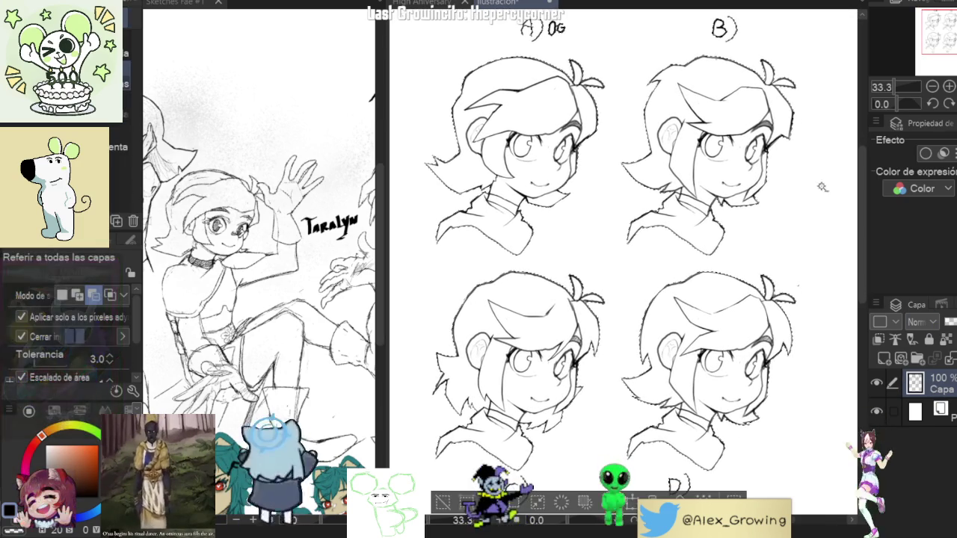
pyautogui.click(712, 256)
pyautogui.moveTo(712, 256); pyautogui.dragTo(700, 248)
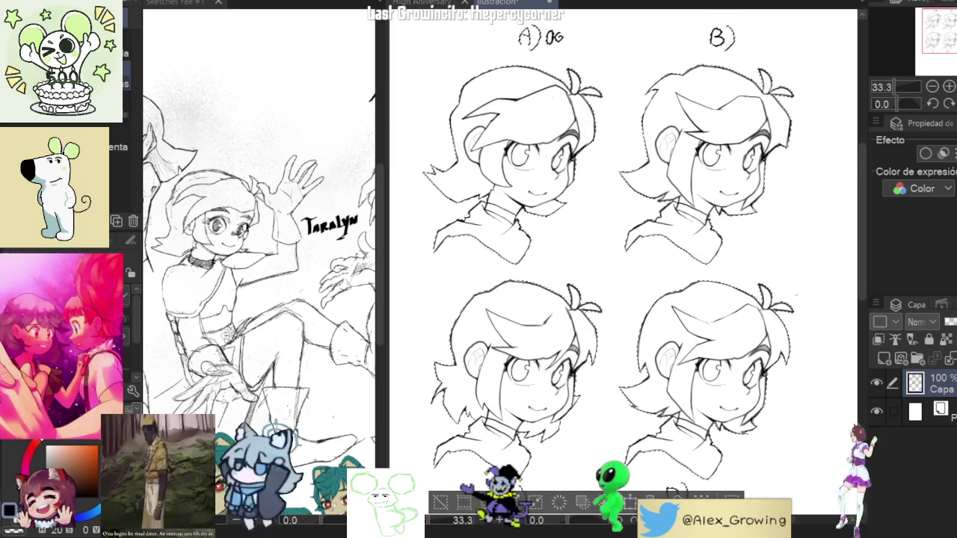
pyautogui.moveTo(736, 27); pyautogui.dragTo(744, 52)
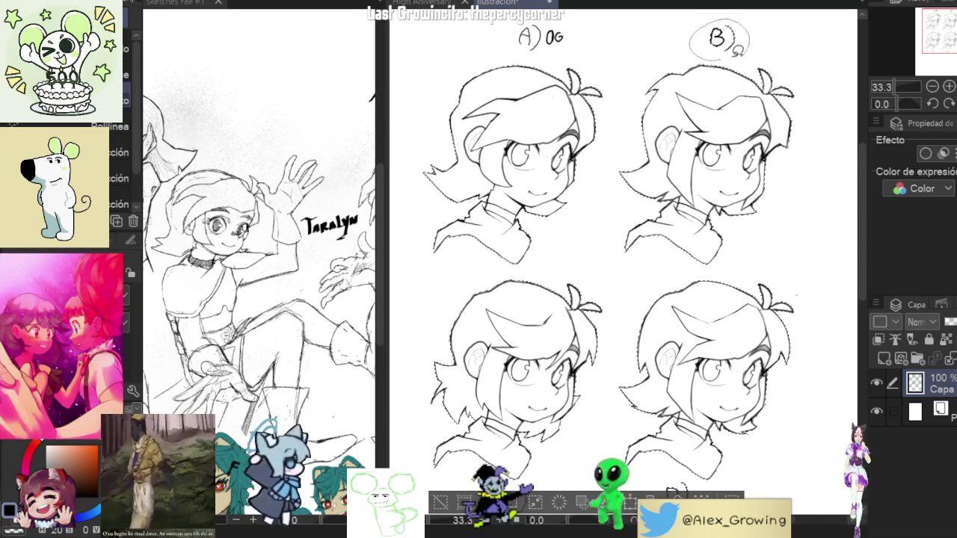
pyautogui.scroll(-3, 744, 53)
pyautogui.moveTo(540, 365); pyautogui.dragTo(544, 404)
pyautogui.hotkey('ctrl', 'z')
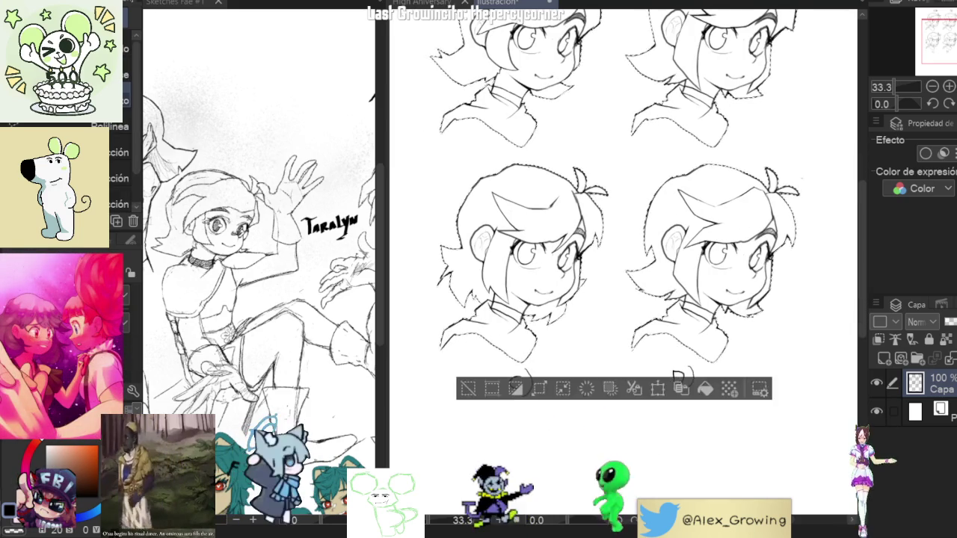
pyautogui.moveTo(803, 141); pyautogui.dragTo(798, 198)
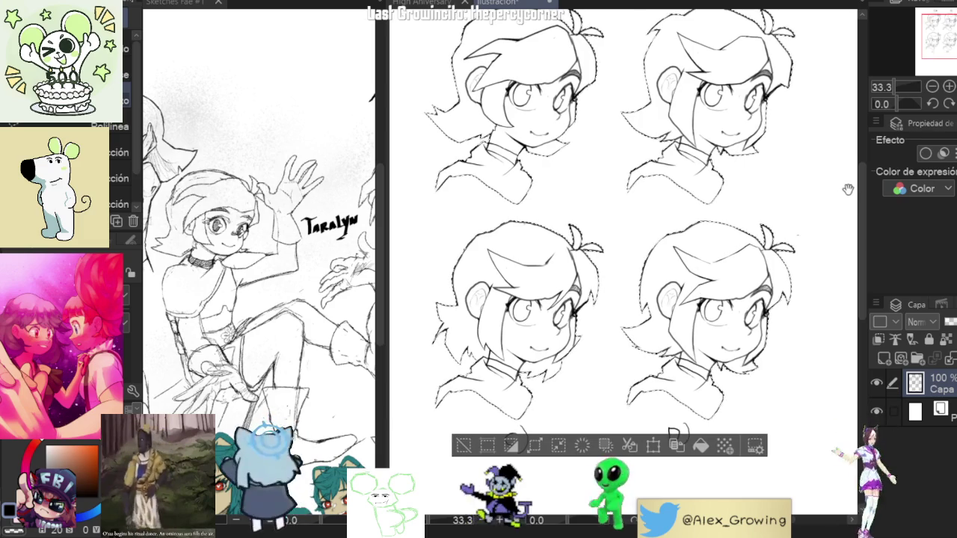
# Try a black fill on the selected heads, undo it, and target the Paper layer.
pyautogui.press('w')
pyautogui.scroll(4, 671, 350)
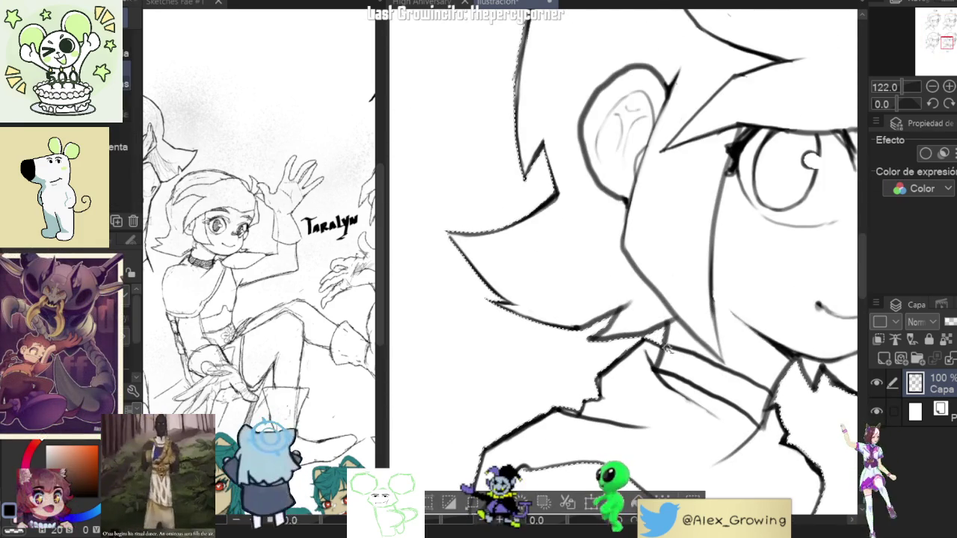
pyautogui.scroll(-3, 668, 349)
pyautogui.scroll(-2, 667, 349)
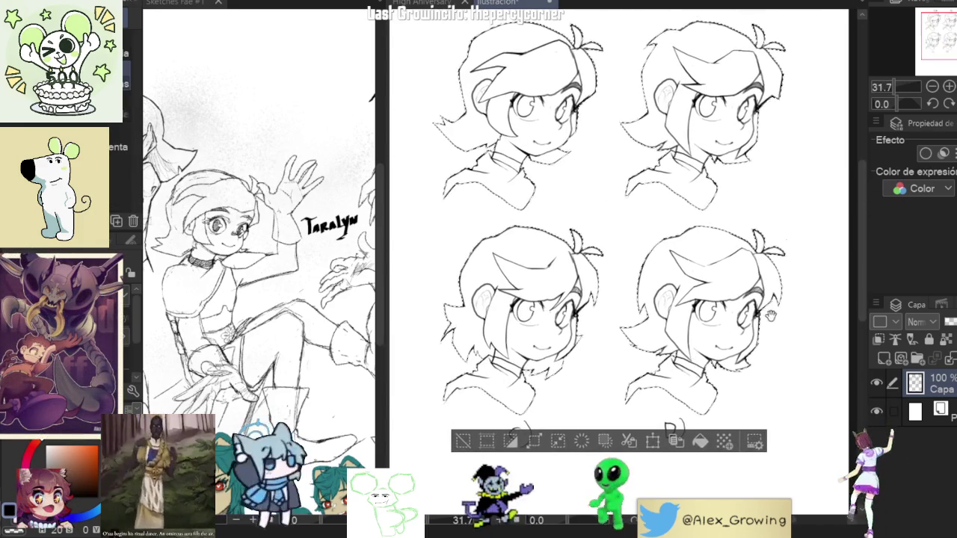
pyautogui.click(700, 442)
pyautogui.hotkey('ctrl', 'z')
pyautogui.scroll(5, 699, 166)
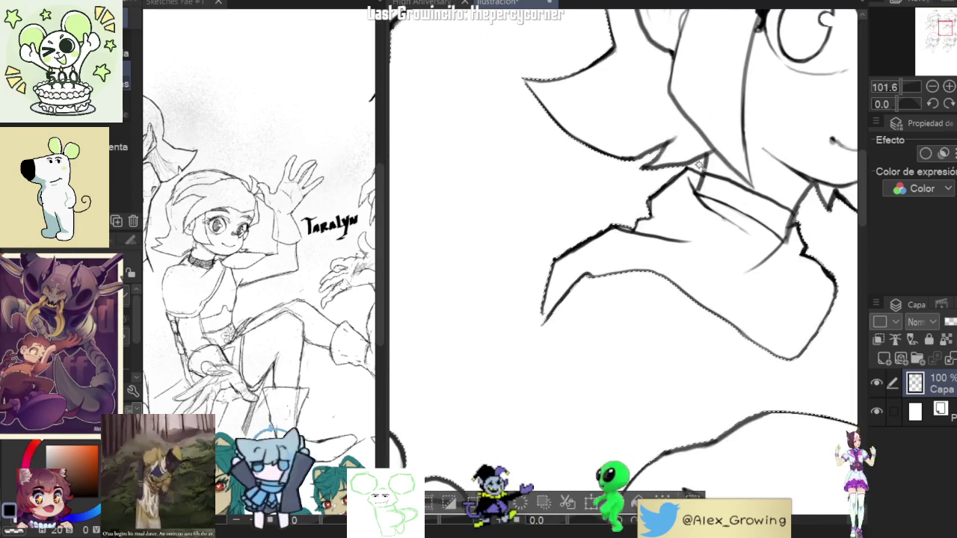
pyautogui.scroll(-4, 699, 166)
pyautogui.moveTo(591, 272); pyautogui.dragTo(571, 249)
pyautogui.scroll(-1, 571, 249)
pyautogui.click(915, 412)
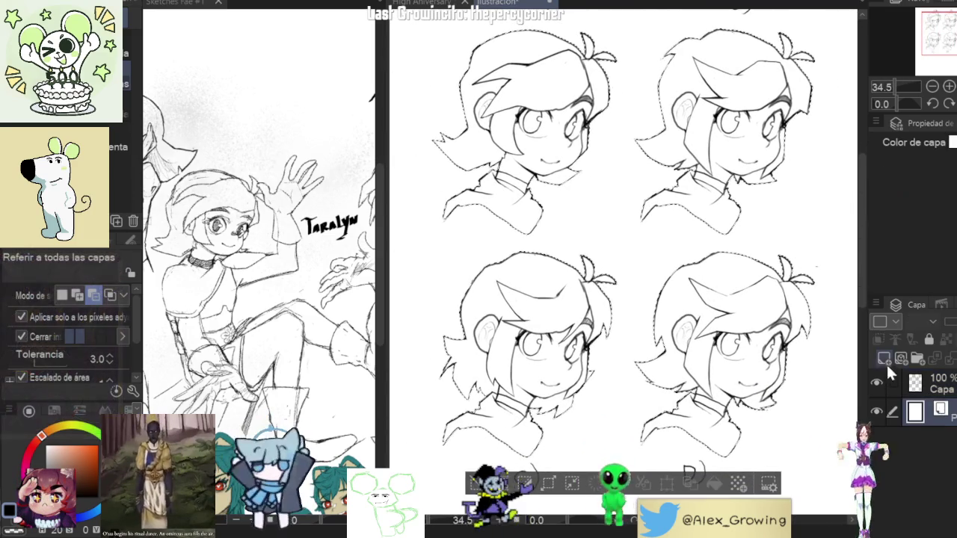
# On a new layer, fill the head selection with pink and deselect.
pyautogui.click(885, 359)
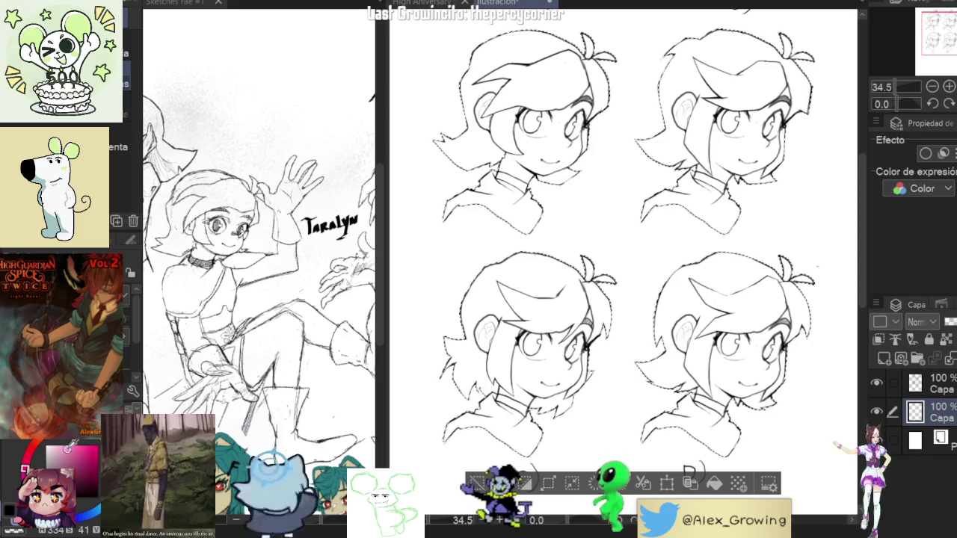
pyautogui.hotkey('alt', 'Delete')
pyautogui.hotkey('ctrl', 'd')
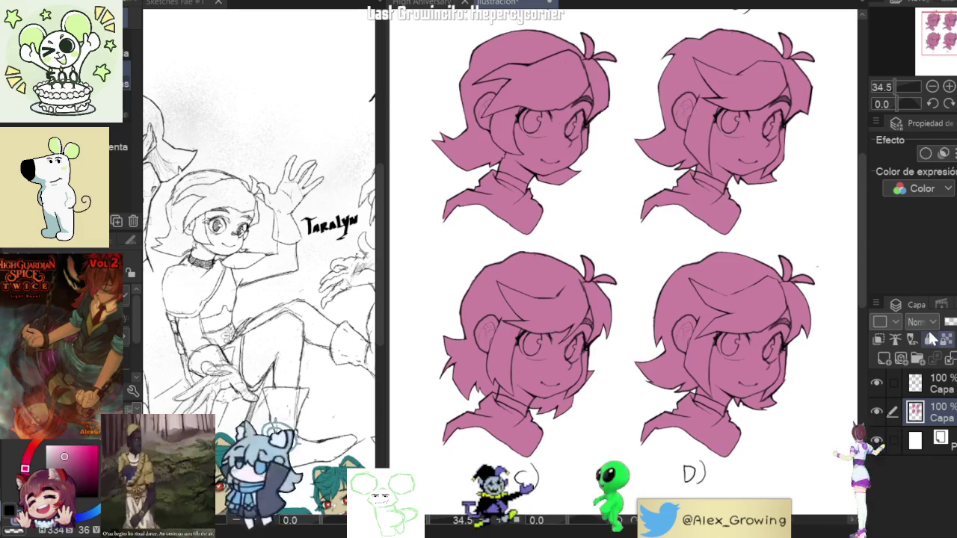
pyautogui.press('p')
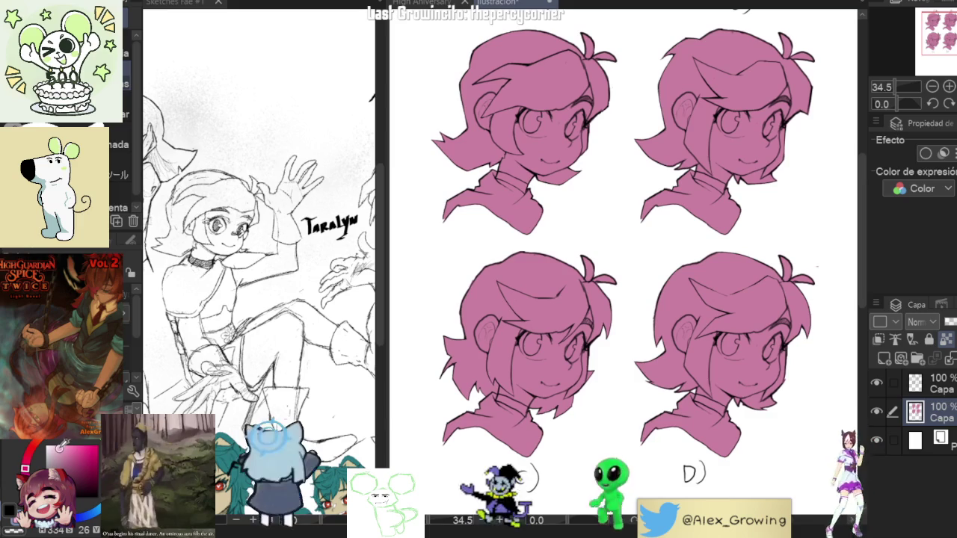
# Fill head A's face with pale yellow skin colour.
pyautogui.moveTo(63, 445); pyautogui.dragTo(58, 449)
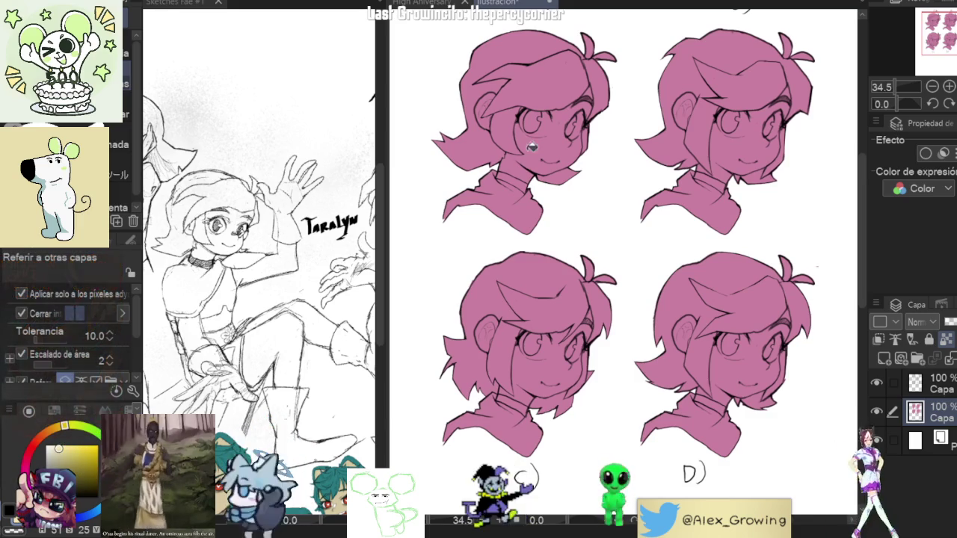
pyautogui.click(550, 150)
pyautogui.scroll(2, 716, 116)
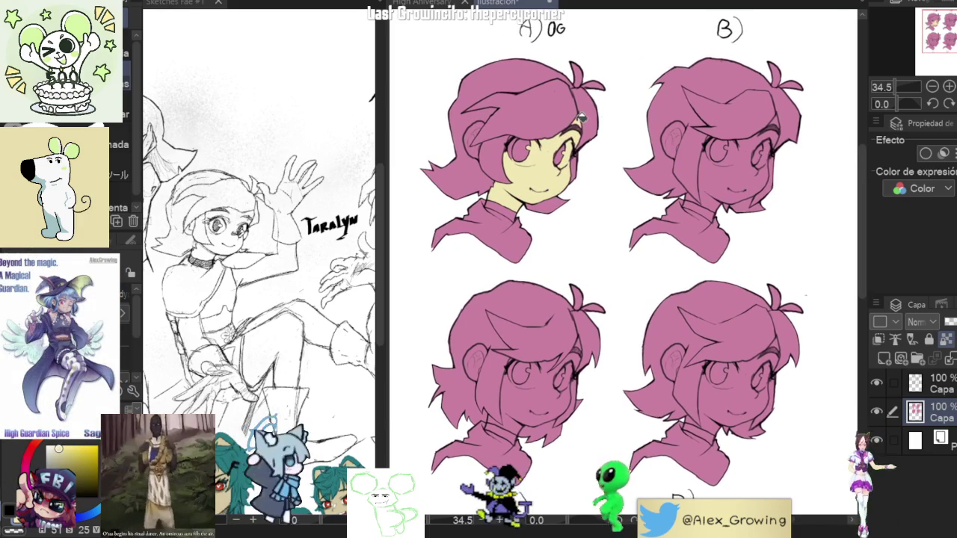
pyautogui.scroll(4, 537, 125)
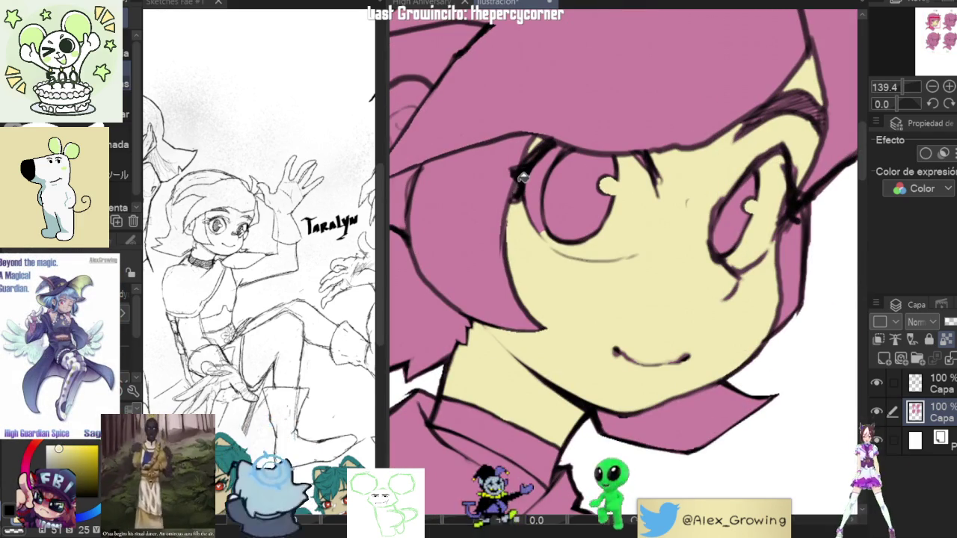
pyautogui.scroll(2, 529, 172)
pyautogui.scroll(2, 527, 178)
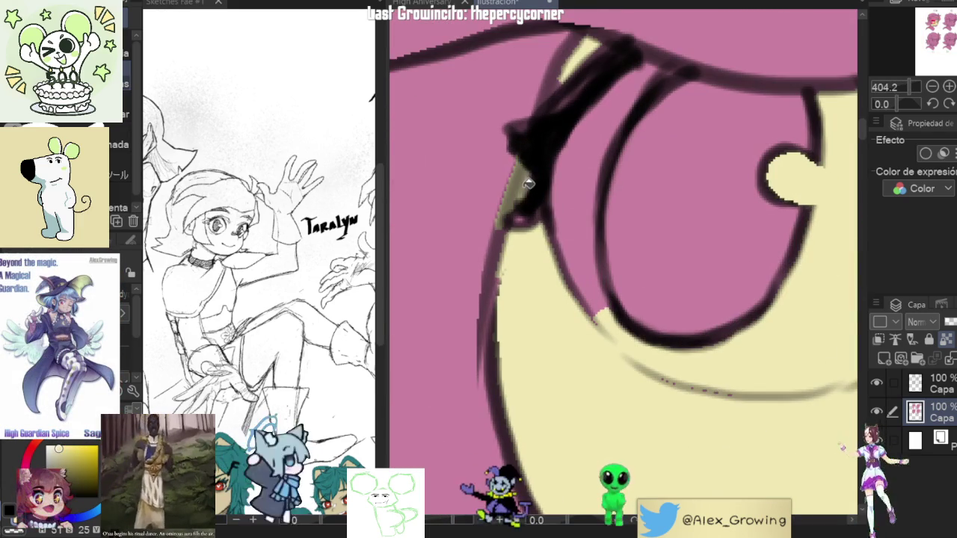
pyautogui.scroll(-4, 524, 182)
pyautogui.scroll(-3, 497, 236)
pyautogui.scroll(4, 573, 157)
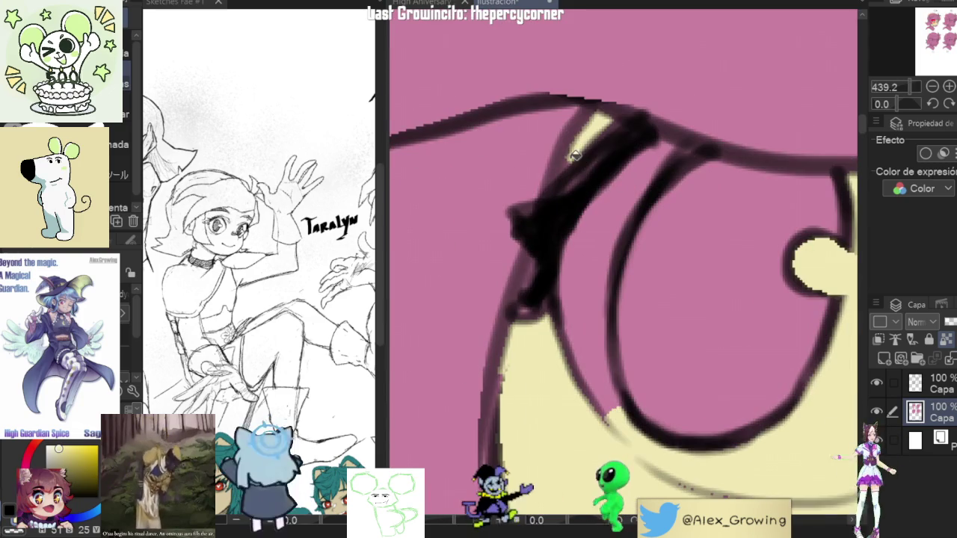
pyautogui.scroll(-5, 645, 219)
pyautogui.scroll(2, 645, 165)
pyautogui.scroll(1, 645, 164)
pyautogui.scroll(1, 616, 121)
pyautogui.scroll(-2, 610, 132)
pyautogui.scroll(-2, 610, 135)
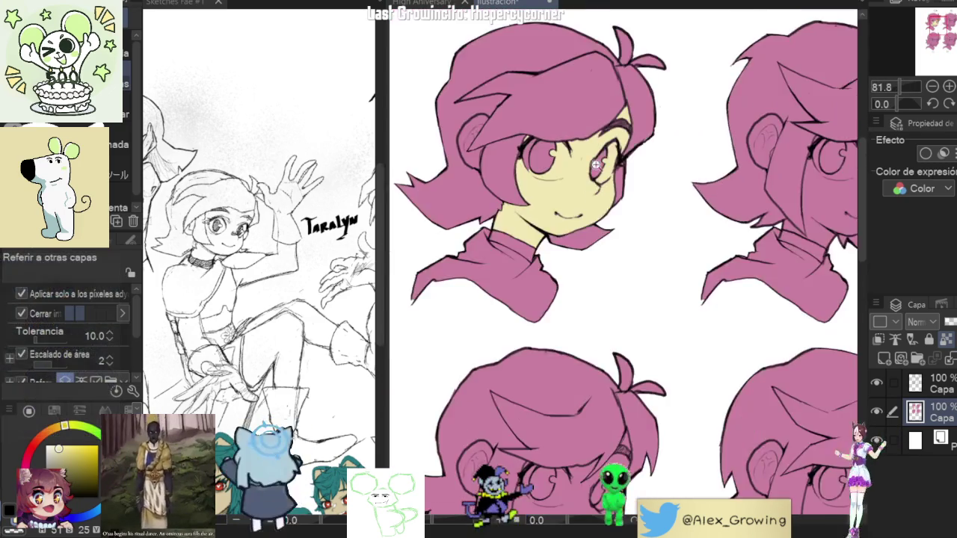
pyautogui.scroll(4, 615, 150)
pyautogui.scroll(-3, 614, 150)
pyautogui.scroll(-2, 606, 172)
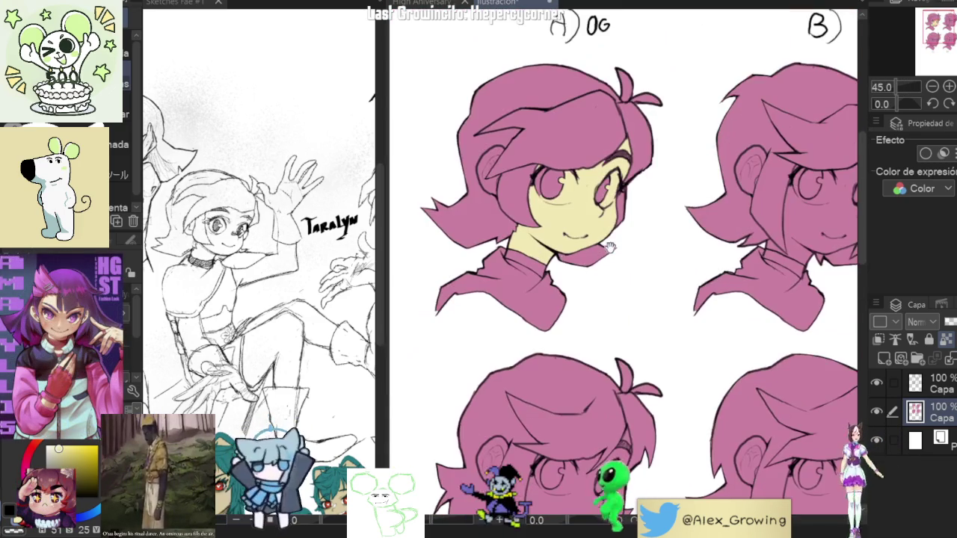
pyautogui.scroll(1, 598, 187)
pyautogui.scroll(-1, 583, 203)
# Fill head B's face with the pale yellow skin colour and inspect for gaps.
pyautogui.moveTo(583, 203)
pyautogui.mouseDown()
pyautogui.moveTo(577, 224)
pyautogui.moveTo(516, 247)
pyautogui.mouseUp()
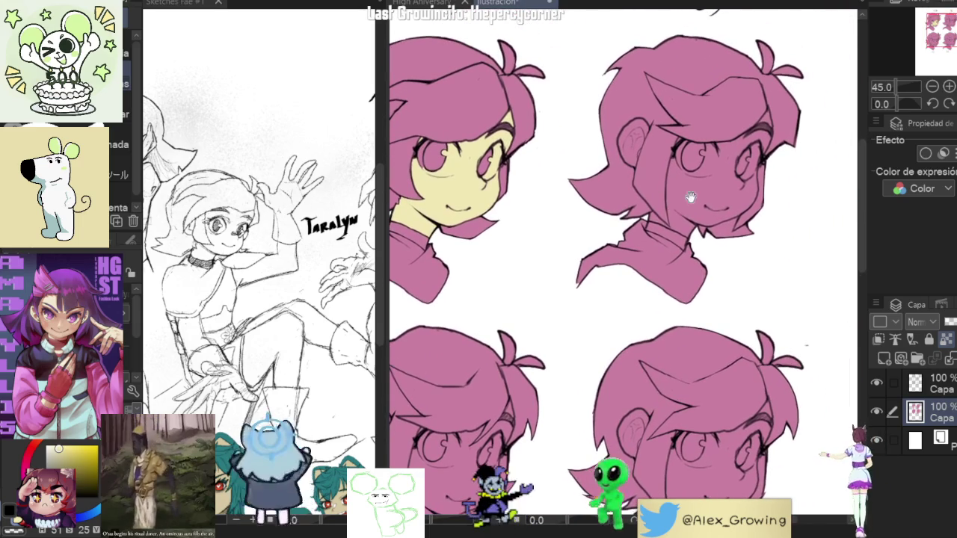
pyautogui.click(711, 193)
pyautogui.moveTo(661, 215); pyautogui.dragTo(688, 212)
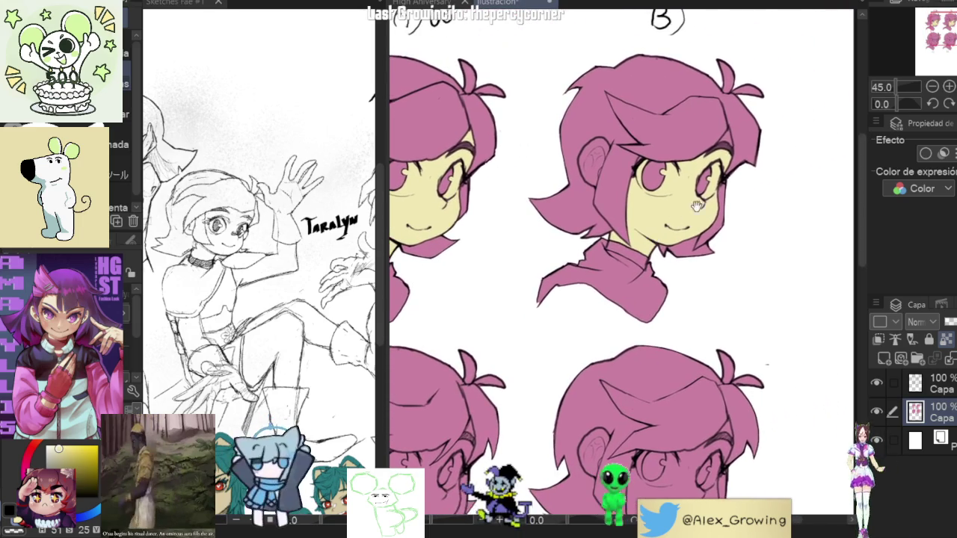
pyautogui.scroll(2, 718, 168)
pyautogui.scroll(2, 700, 157)
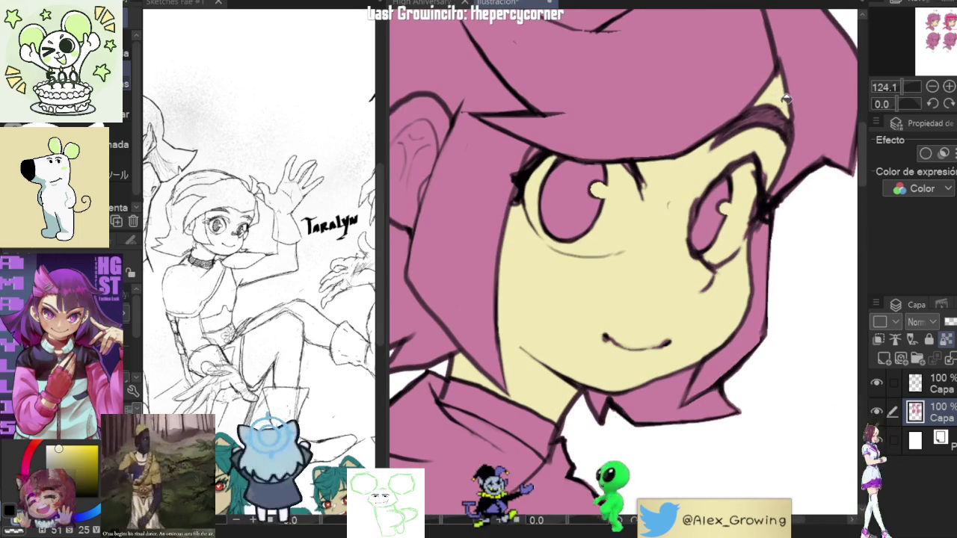
pyautogui.scroll(2, 537, 155)
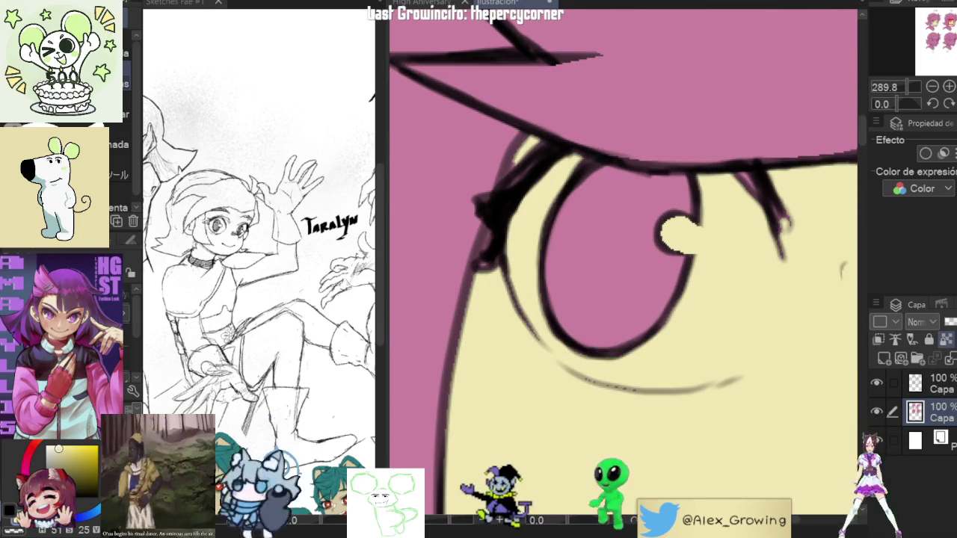
pyautogui.scroll(-3, 757, 139)
pyautogui.press('g')
pyautogui.scroll(3, 755, 204)
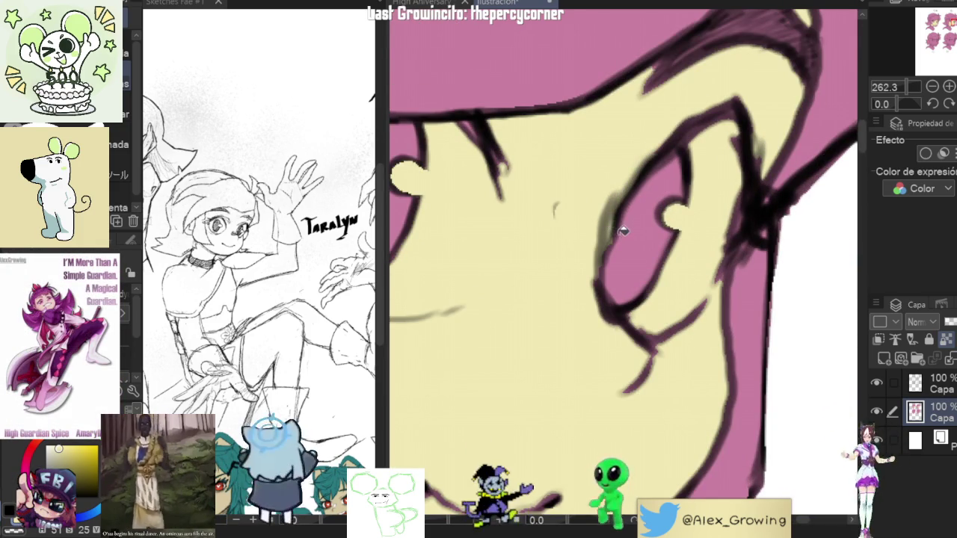
pyautogui.scroll(-3, 622, 231)
pyautogui.scroll(-1, 613, 224)
pyautogui.scroll(3, 575, 202)
pyautogui.scroll(2, 569, 194)
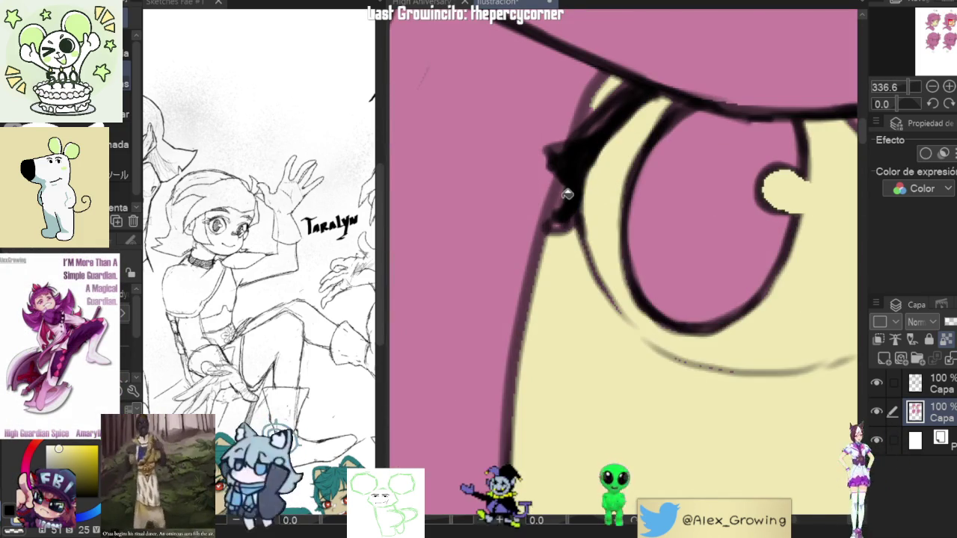
pyautogui.scroll(-5, 598, 280)
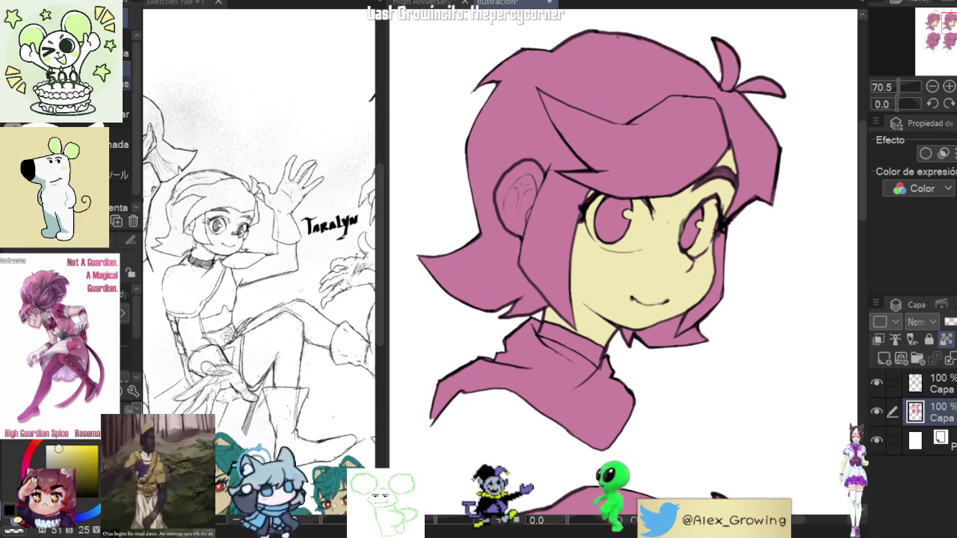
pyautogui.scroll(-3, 597, 309)
pyautogui.scroll(-5, 597, 309)
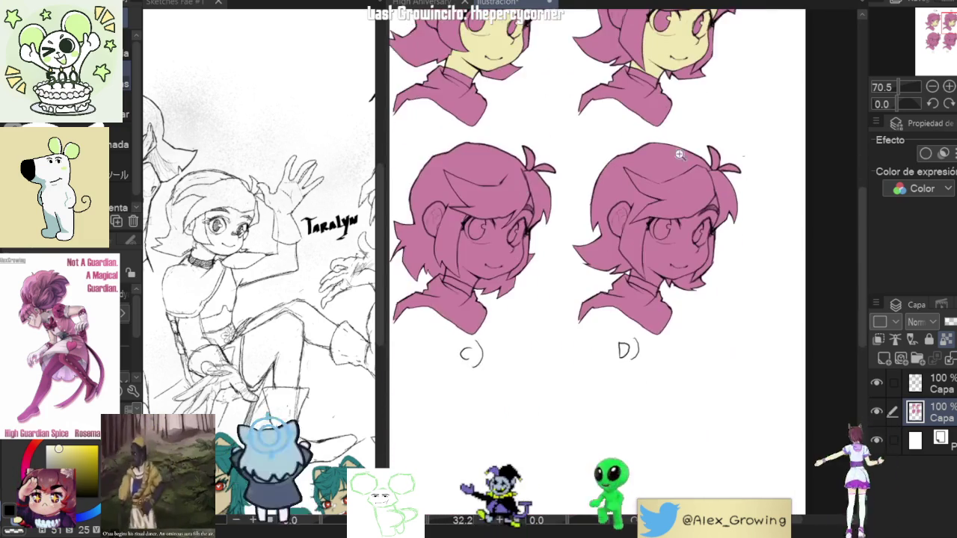
# Zoom in on the eyes and patch the eyelid gap with skin colour.
pyautogui.scroll(3, 596, 309)
pyautogui.scroll(2, 613, 320)
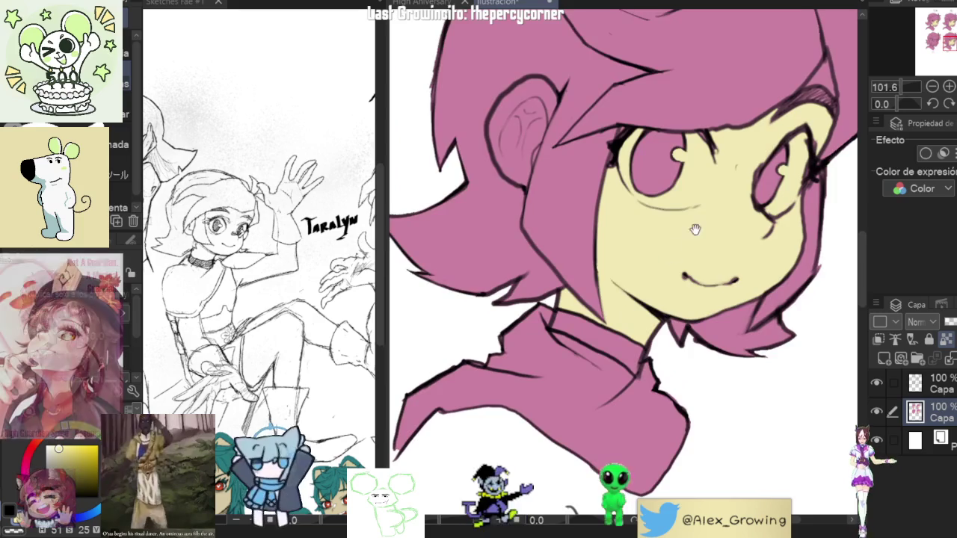
pyautogui.scroll(2, 599, 299)
pyautogui.scroll(2, 554, 262)
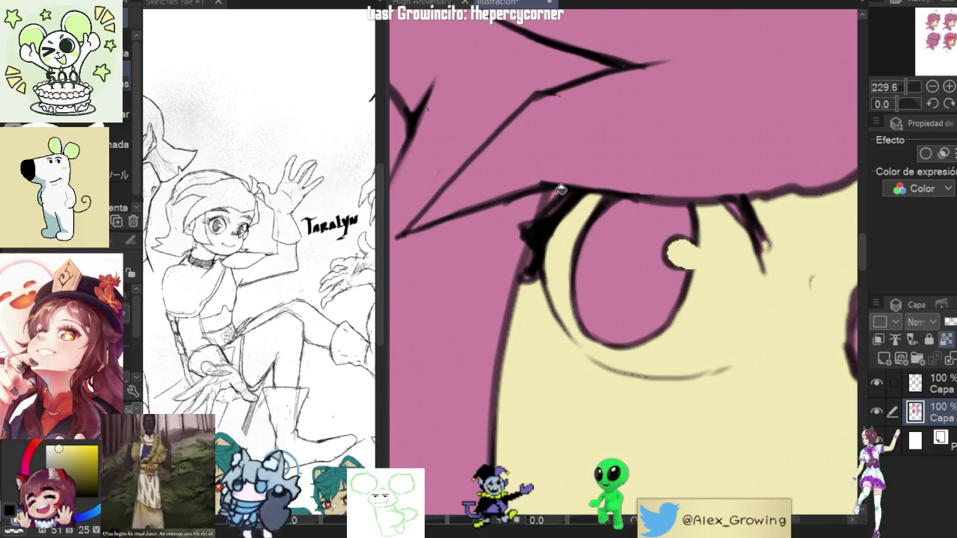
pyautogui.scroll(2, 595, 210)
pyautogui.scroll(4, 569, 209)
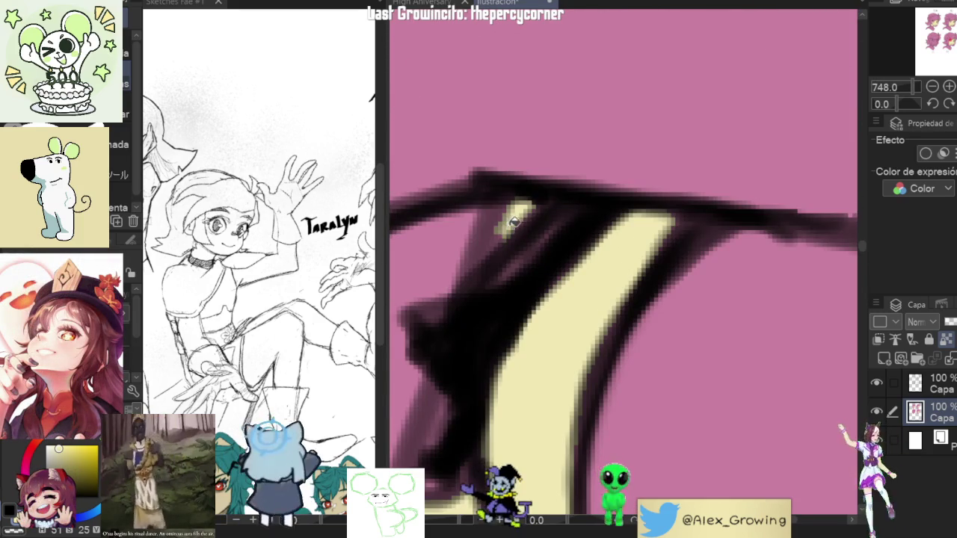
pyautogui.scroll(-5, 513, 222)
pyautogui.scroll(2, 673, 194)
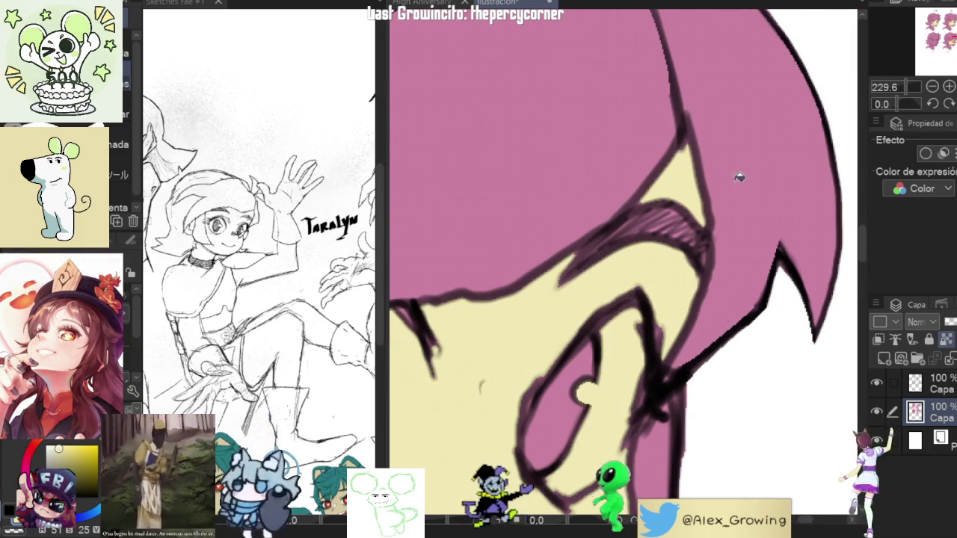
pyautogui.scroll(2, 703, 180)
pyautogui.scroll(3, 658, 198)
pyautogui.scroll(-3, 651, 202)
pyautogui.scroll(-2, 665, 186)
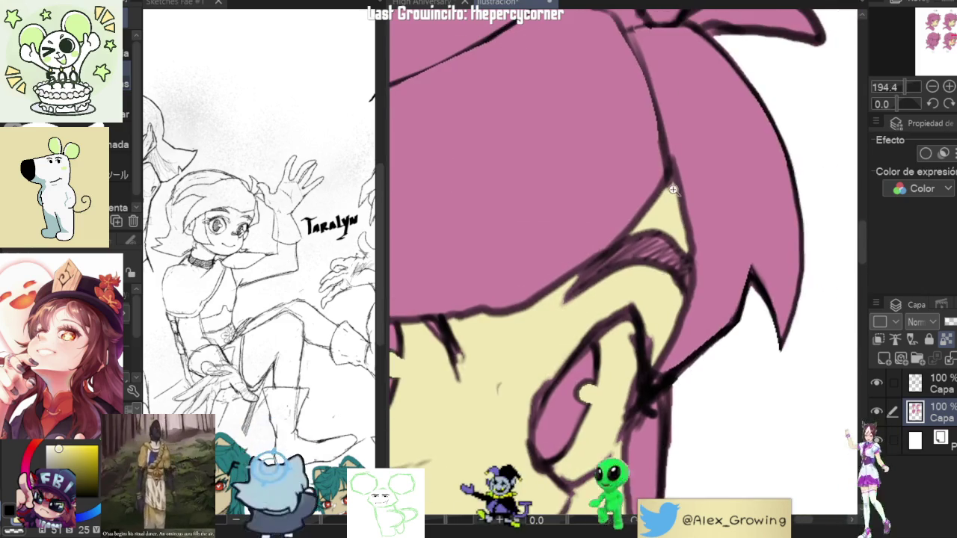
pyautogui.scroll(4, 665, 187)
pyautogui.press('g')
pyautogui.scroll(-4, 663, 252)
pyautogui.scroll(3, 684, 232)
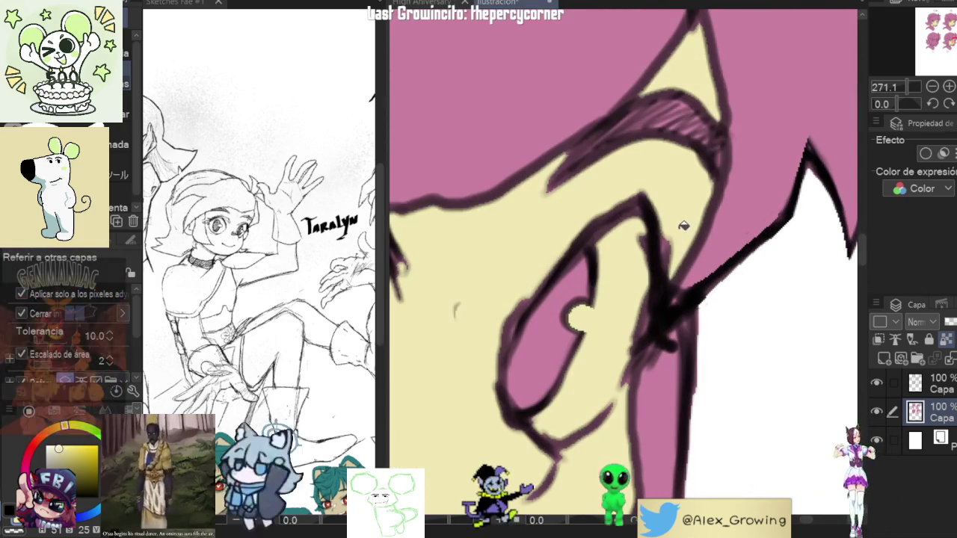
pyautogui.scroll(-1, 681, 247)
pyautogui.scroll(-2, 662, 246)
pyautogui.scroll(3, 656, 239)
pyautogui.scroll(2, 656, 254)
pyautogui.moveTo(656, 258)
pyautogui.mouseDown()
pyautogui.moveTo(666, 213)
pyautogui.moveTo(634, 293)
pyautogui.mouseUp()
# Inspect the eyes of heads C and D with the Fill tool active.
pyautogui.scroll(-3, 658, 235)
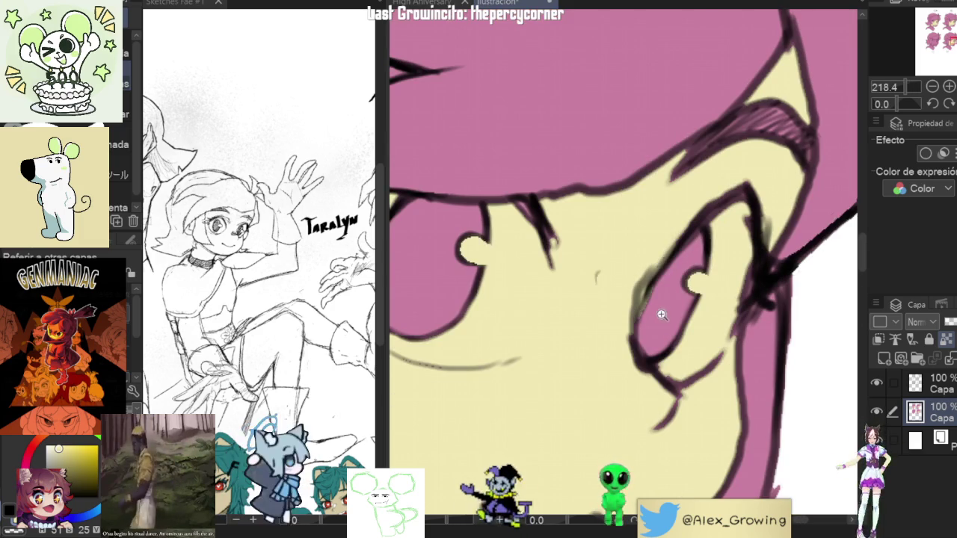
pyautogui.scroll(-2, 664, 312)
pyautogui.scroll(-3, 594, 308)
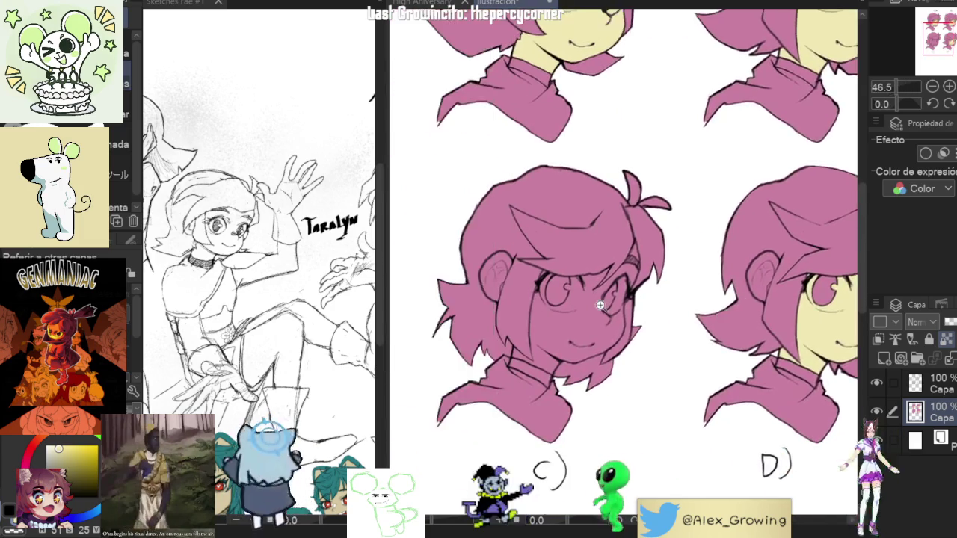
pyautogui.scroll(2, 594, 308)
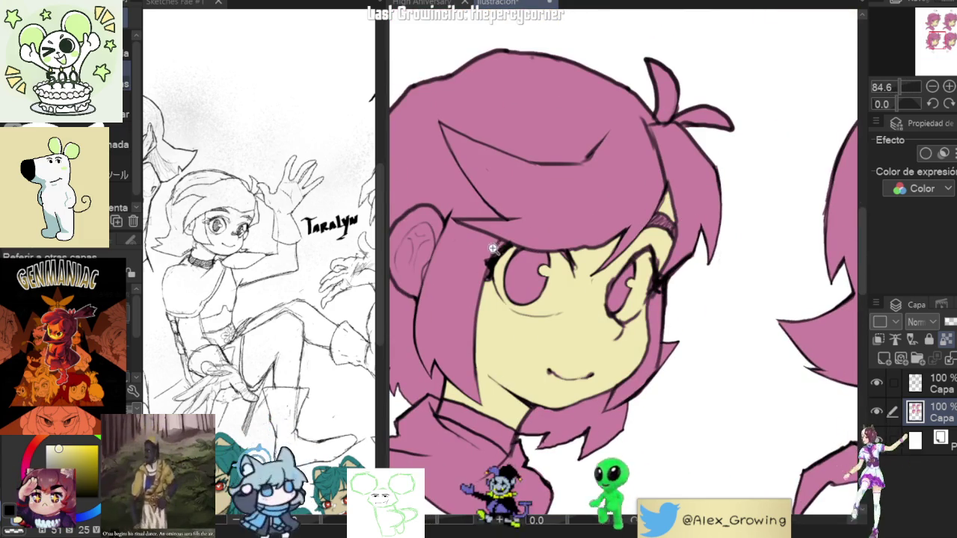
pyautogui.scroll(3, 495, 245)
pyautogui.press('g')
pyautogui.scroll(-3, 527, 253)
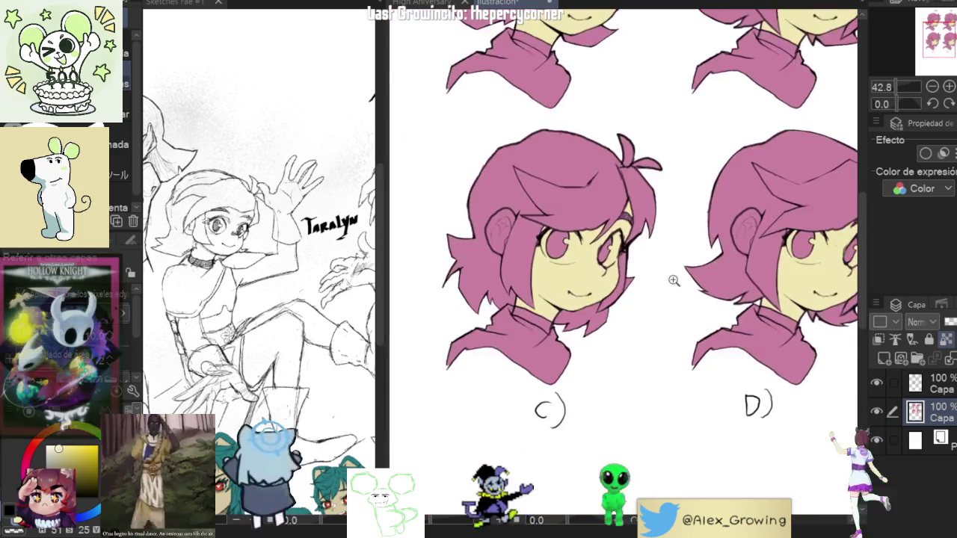
pyautogui.scroll(3, 659, 243)
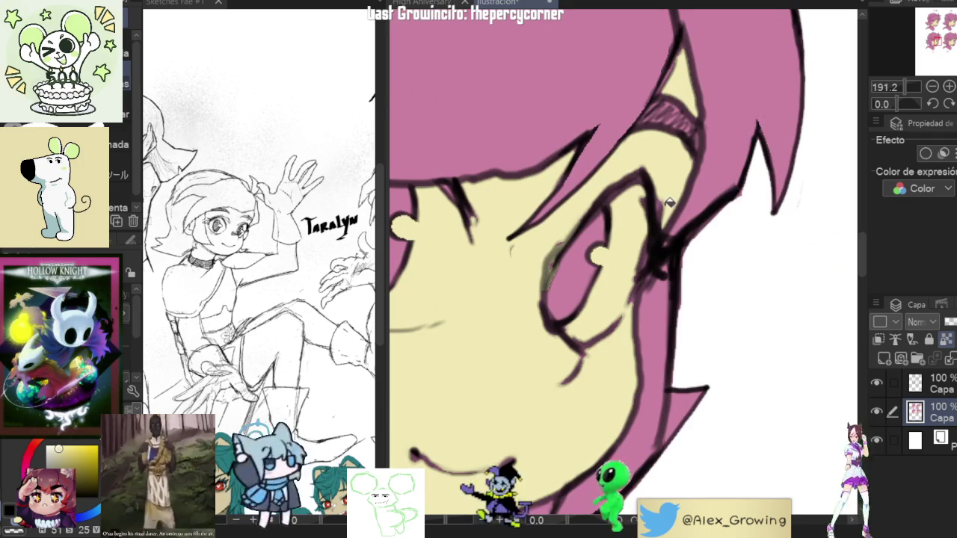
pyautogui.scroll(-3, 665, 202)
pyautogui.scroll(-2, 598, 225)
pyautogui.scroll(1, 532, 255)
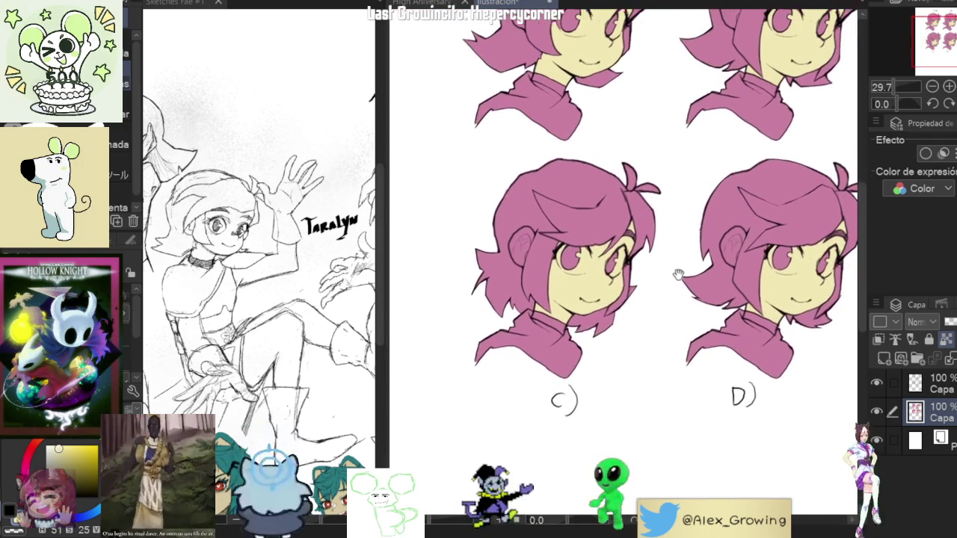
pyautogui.scroll(1, 531, 256)
pyautogui.scroll(3, 530, 258)
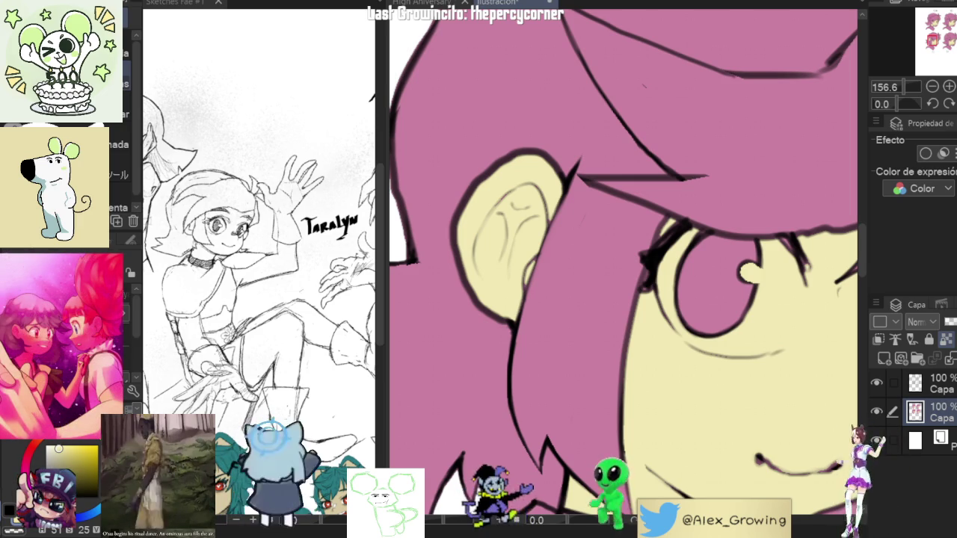
# Zoom to the ear and fill its pink interior with cream skin colour.
pyautogui.scroll(-3, 558, 243)
pyautogui.scroll(-2, 613, 248)
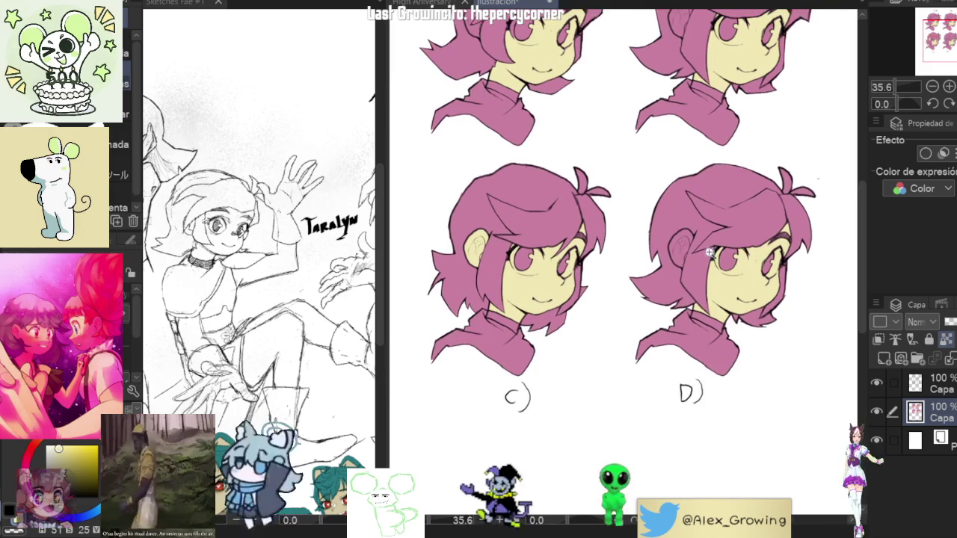
pyautogui.scroll(8, 677, 247)
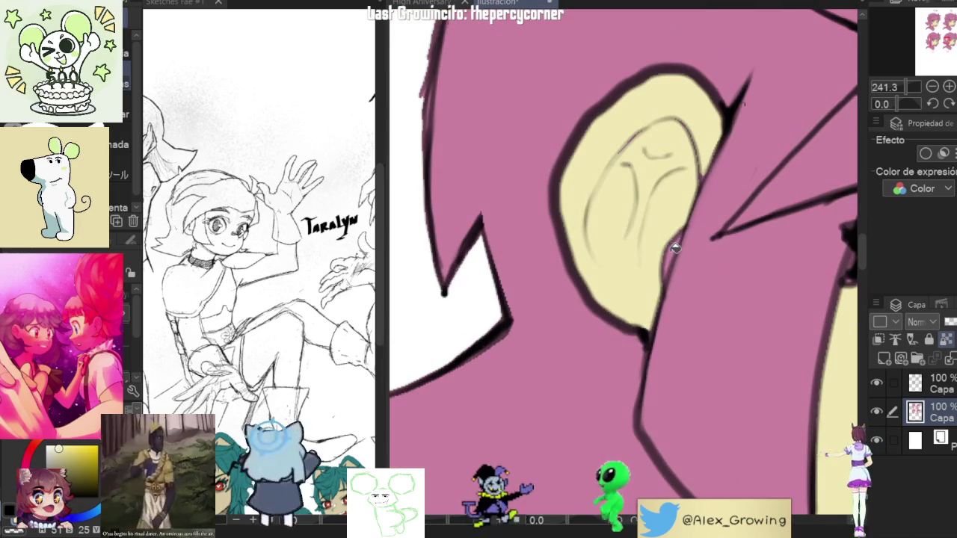
pyautogui.scroll(-9, 677, 243)
pyautogui.scroll(2, 673, 169)
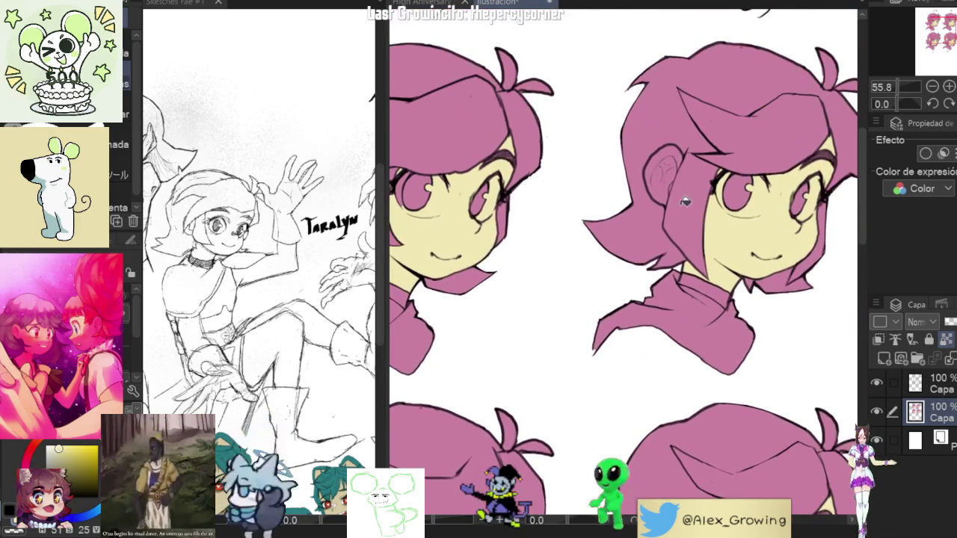
pyautogui.scroll(-2, 659, 217)
pyautogui.scroll(5, 615, 273)
pyautogui.scroll(1, 616, 272)
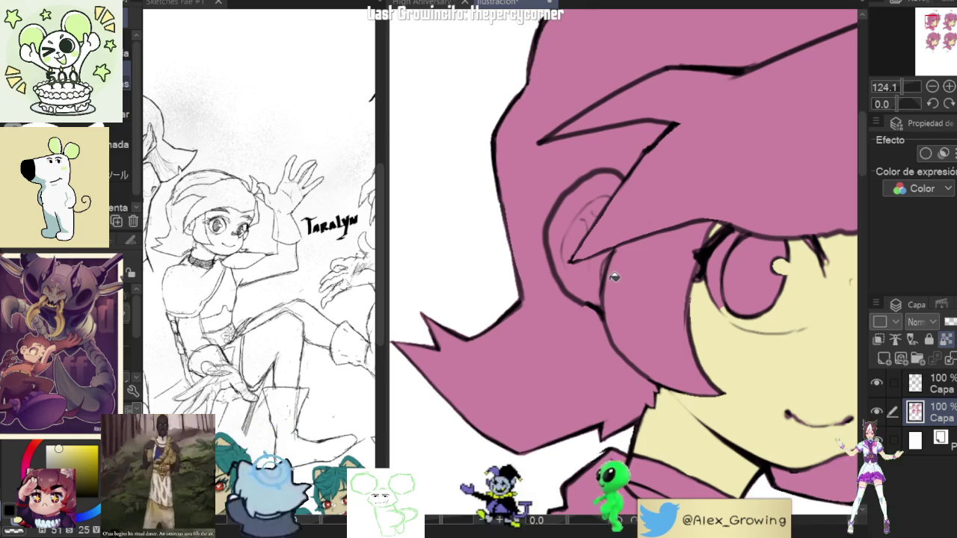
pyautogui.click(571, 279)
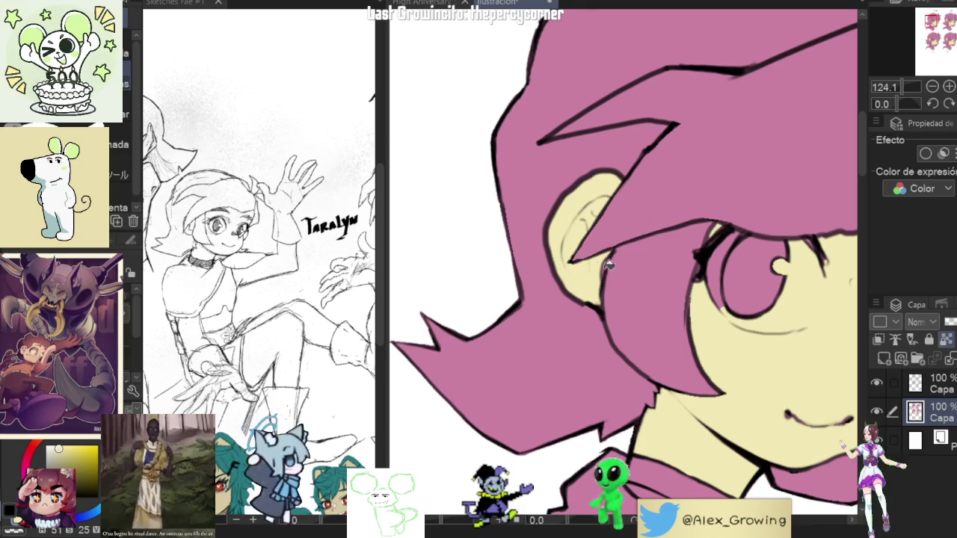
pyautogui.scroll(2, 615, 269)
pyautogui.scroll(-1, 616, 261)
pyautogui.scroll(-4, 605, 284)
pyautogui.scroll(-1, 647, 331)
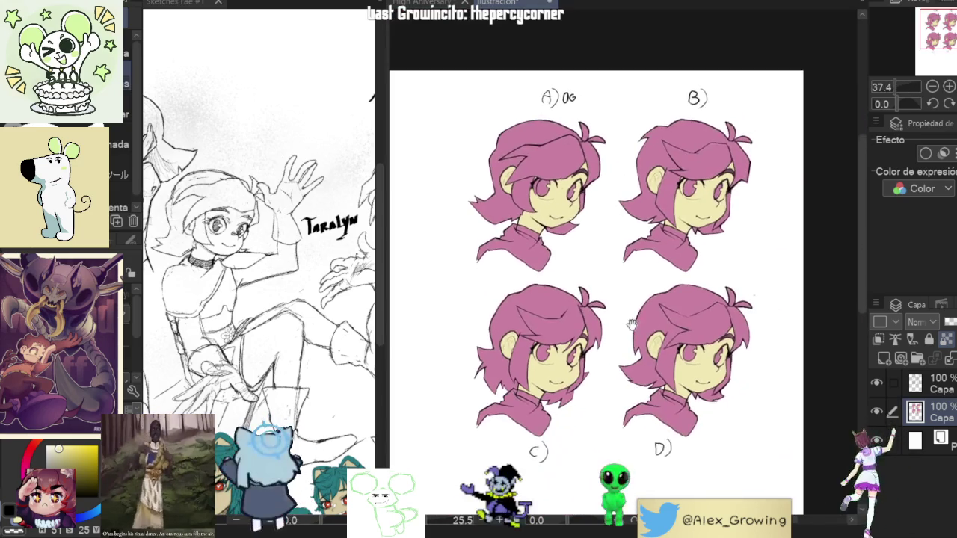
# Zoom in on head B's hair and dab pink over its stray black line with the Hard Color brush.
pyautogui.scroll(1, 673, 284)
pyautogui.scroll(1, 710, 240)
pyautogui.moveTo(720, 220); pyautogui.dragTo(758, 181)
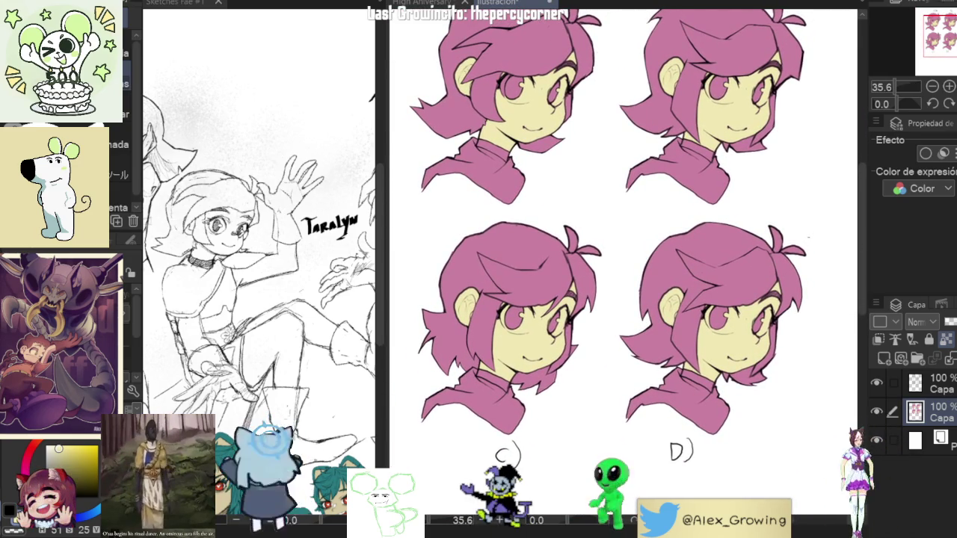
pyautogui.moveTo(761, 204)
pyautogui.mouseDown()
pyautogui.moveTo(753, 237)
pyautogui.moveTo(742, 223)
pyautogui.moveTo(737, 292)
pyautogui.mouseUp()
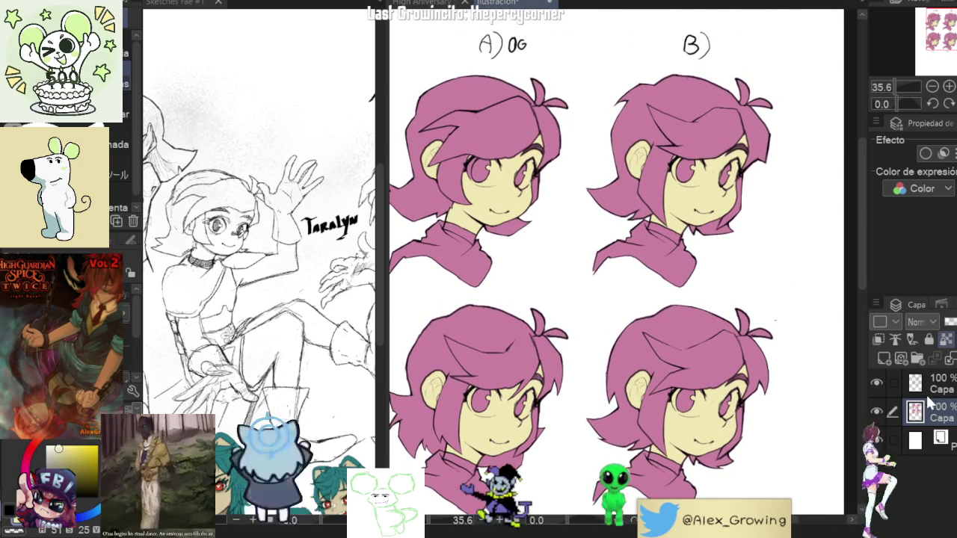
pyautogui.scroll(2, 651, 103)
pyautogui.scroll(2, 658, 132)
pyautogui.scroll(1, 587, 202)
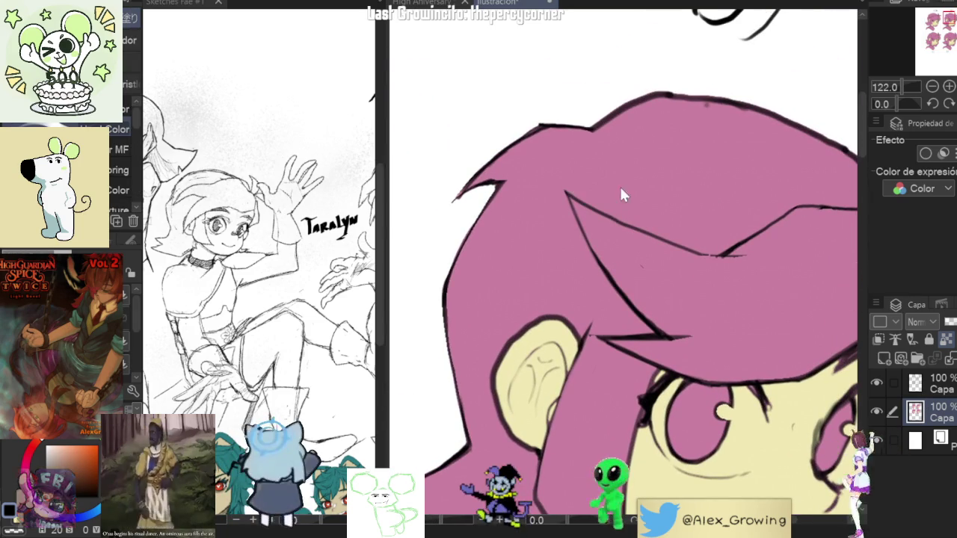
pyautogui.press('b')
pyautogui.click(612, 215)
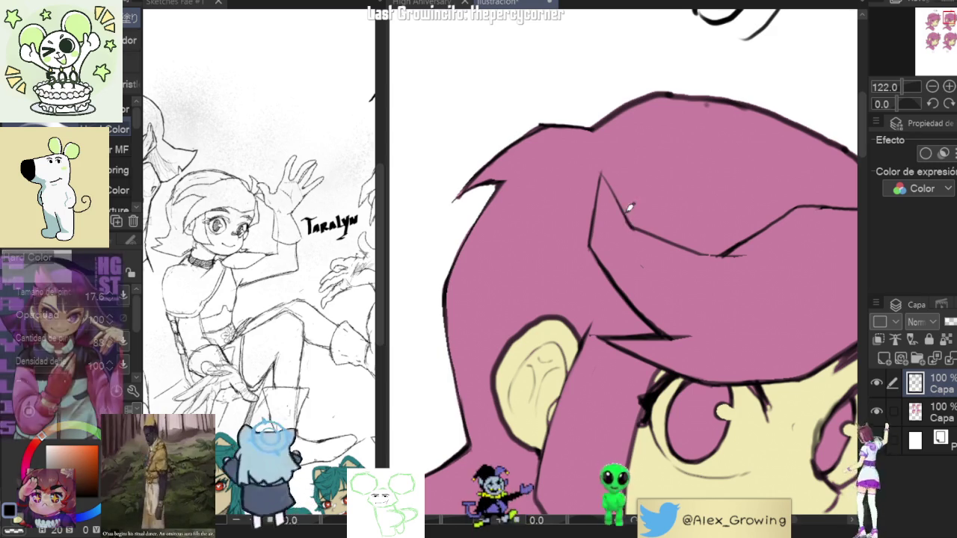
# Tilt the canvas about 45° for painting, then turn it upright and zoom out to all four heads.
pyautogui.moveTo(624, 180)
pyautogui.mouseDown()
pyautogui.moveTo(656, 200)
pyautogui.moveTo(662, 245)
pyautogui.mouseUp()
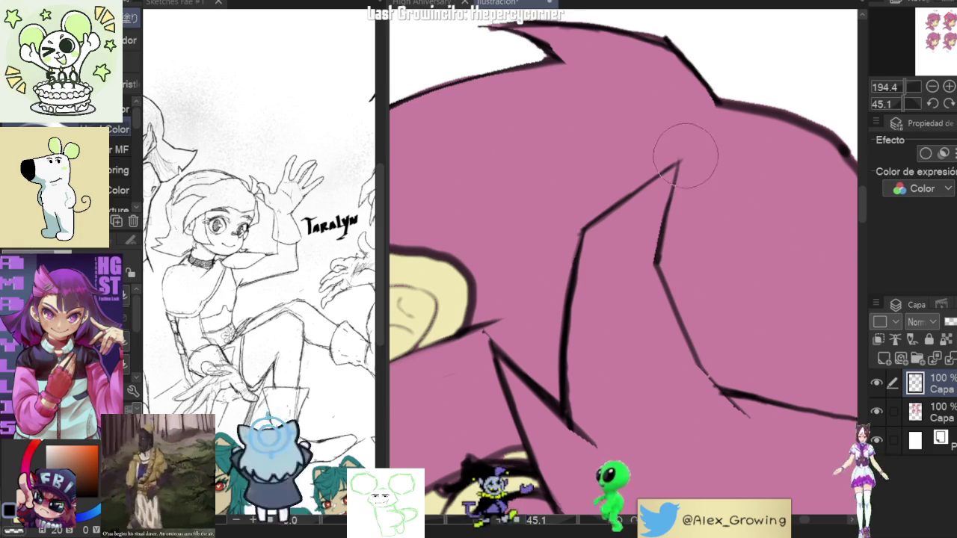
pyautogui.scroll(-3, 698, 273)
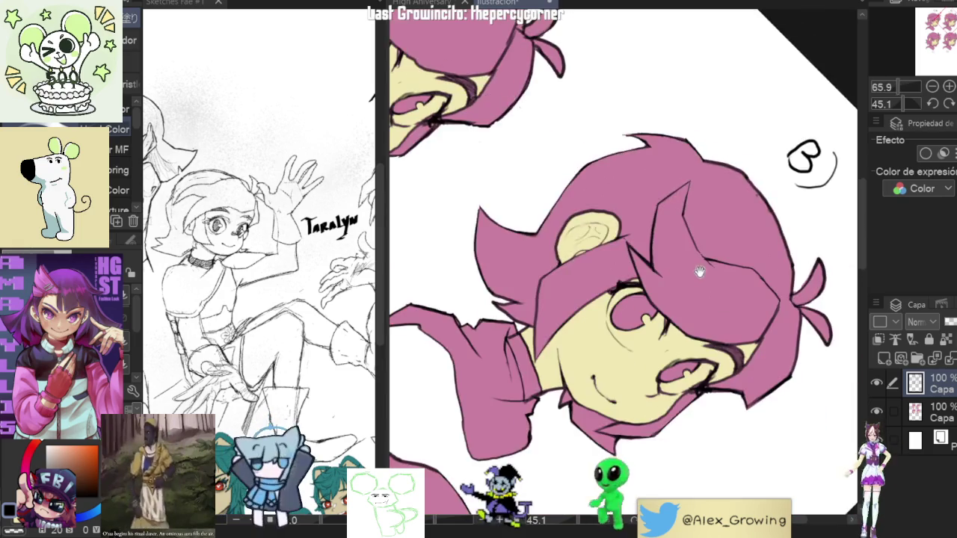
pyautogui.scroll(-2, 729, 308)
pyautogui.moveTo(730, 306); pyautogui.dragTo(758, 181)
pyautogui.scroll(-3, 759, 180)
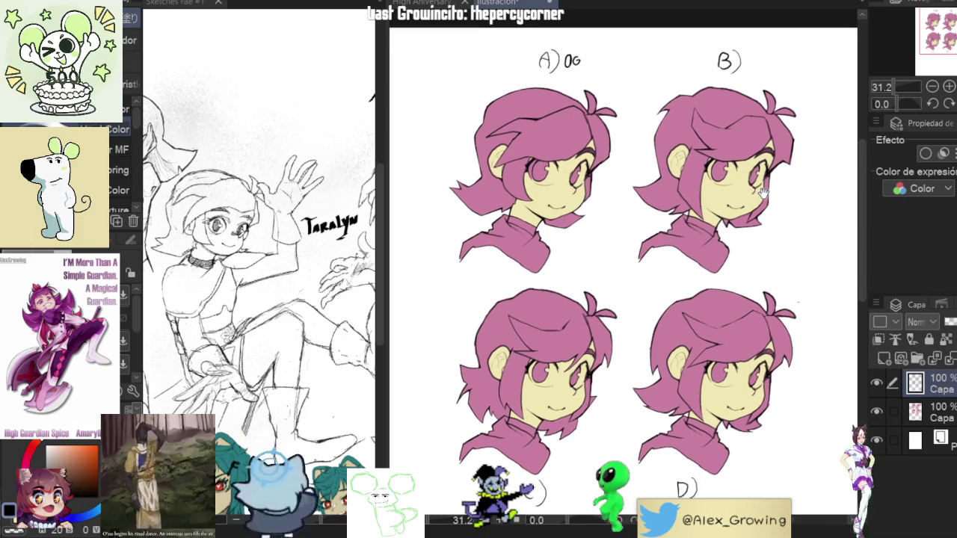
# On a tilted canvas, redraw the strand atop head B darker and thicker on the top layer.
pyautogui.scroll(2, 723, 196)
pyautogui.scroll(3, 723, 196)
pyautogui.scroll(-5, 723, 196)
pyautogui.scroll(4, 756, 195)
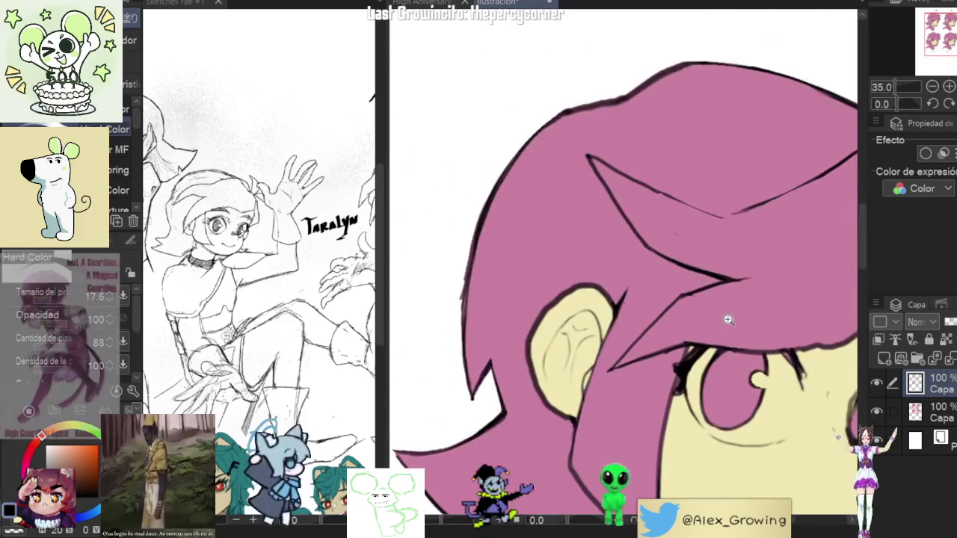
pyautogui.scroll(-4, 726, 318)
pyautogui.scroll(-1, 753, 247)
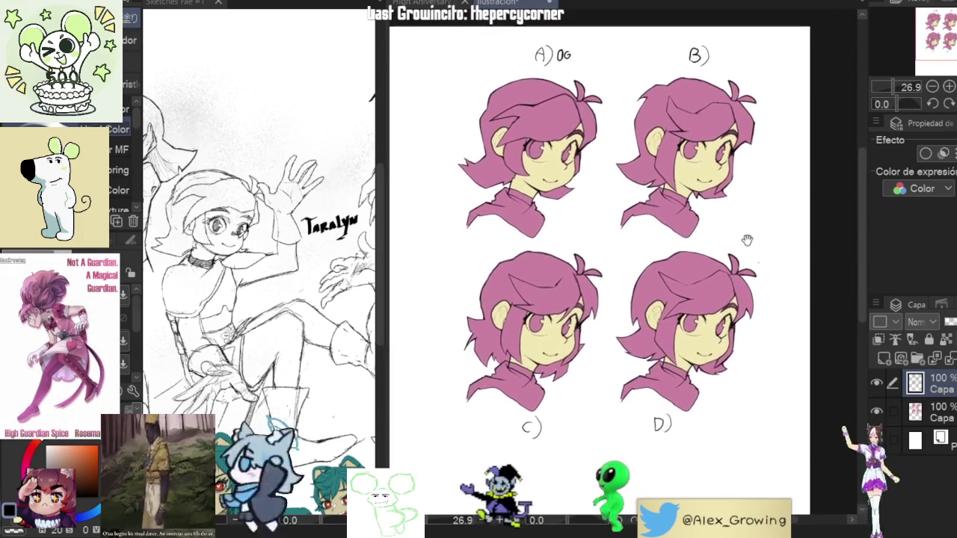
pyautogui.scroll(1, 755, 243)
pyautogui.scroll(2, 761, 235)
pyautogui.scroll(1, 717, 239)
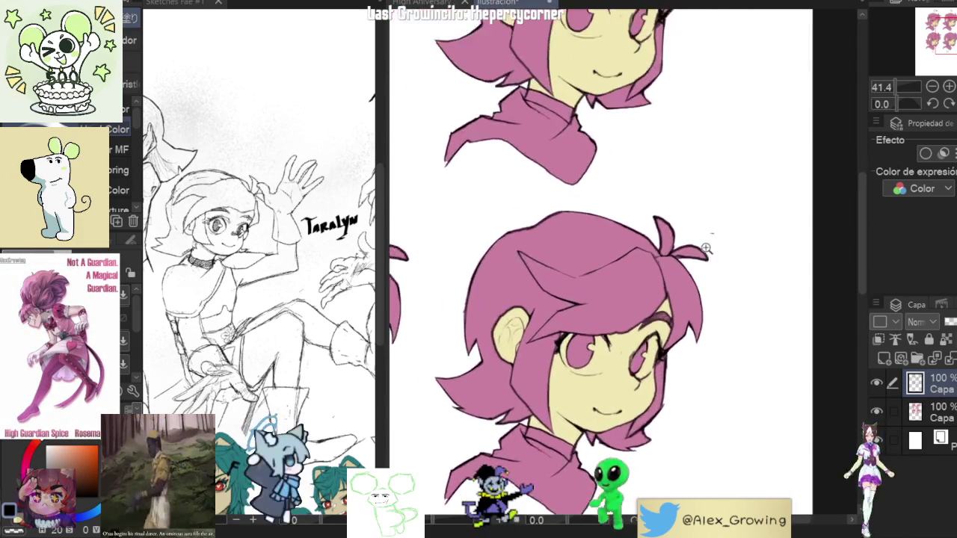
pyautogui.scroll(-2, 717, 243)
pyautogui.scroll(2, 718, 248)
pyautogui.moveTo(765, 255); pyautogui.dragTo(745, 192)
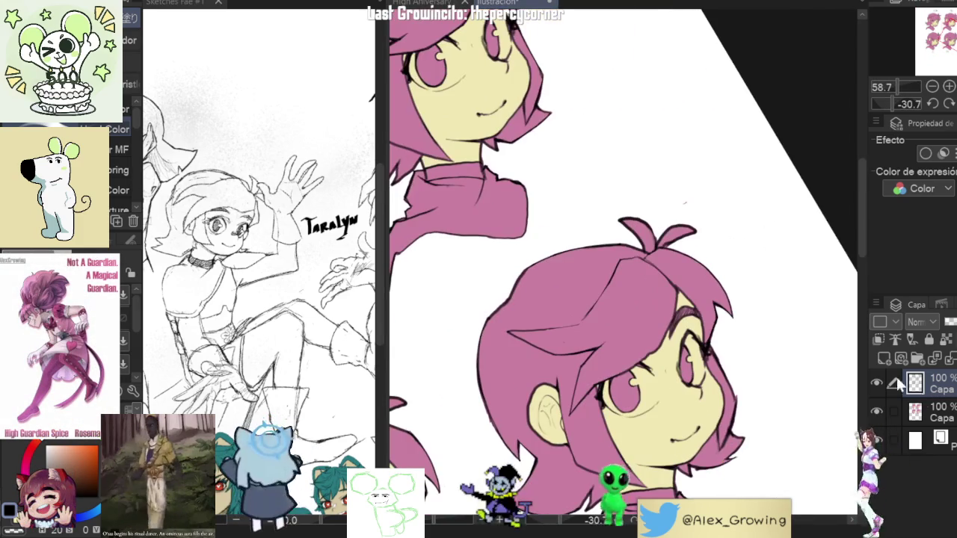
pyautogui.click(935, 388)
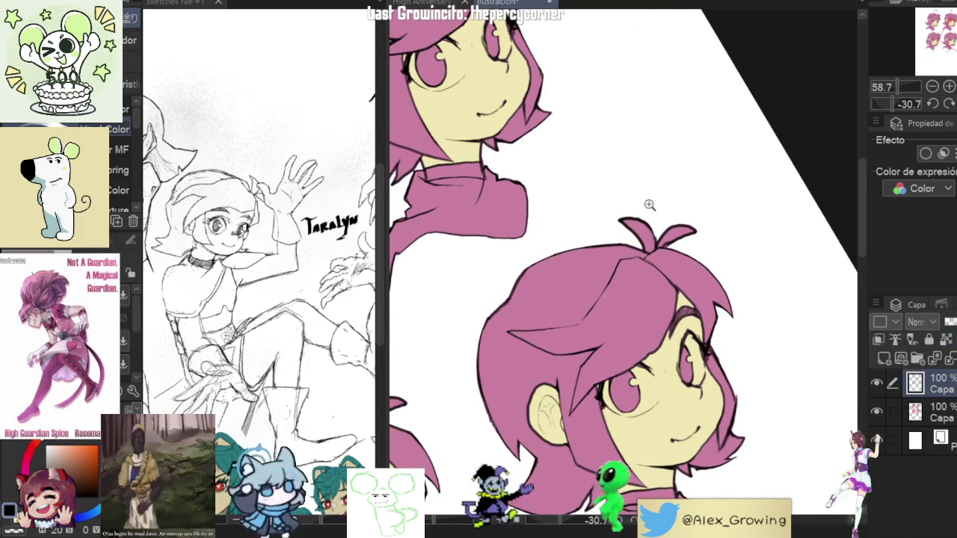
pyautogui.scroll(-2, 646, 194)
pyautogui.scroll(2, 676, 206)
pyautogui.scroll(2, 649, 227)
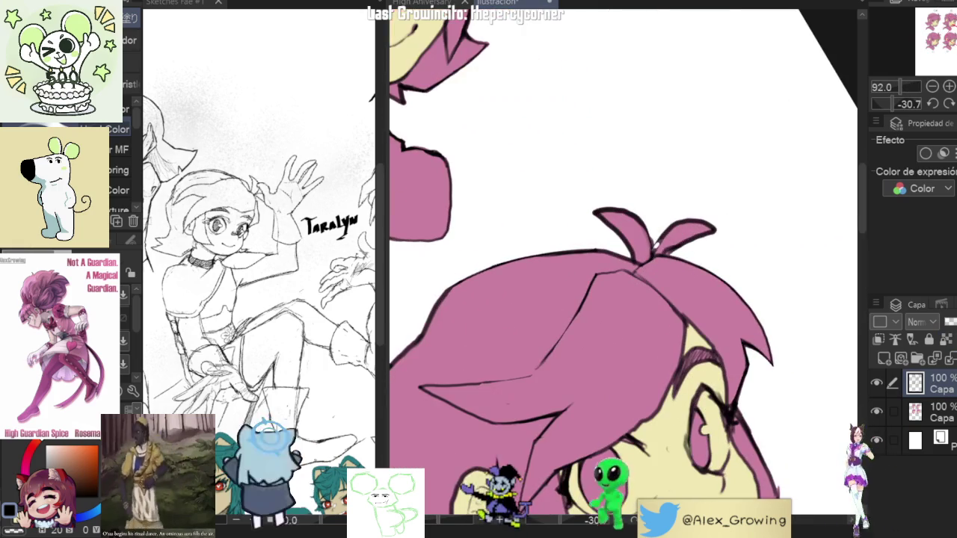
pyautogui.moveTo(656, 241); pyautogui.dragTo(664, 196)
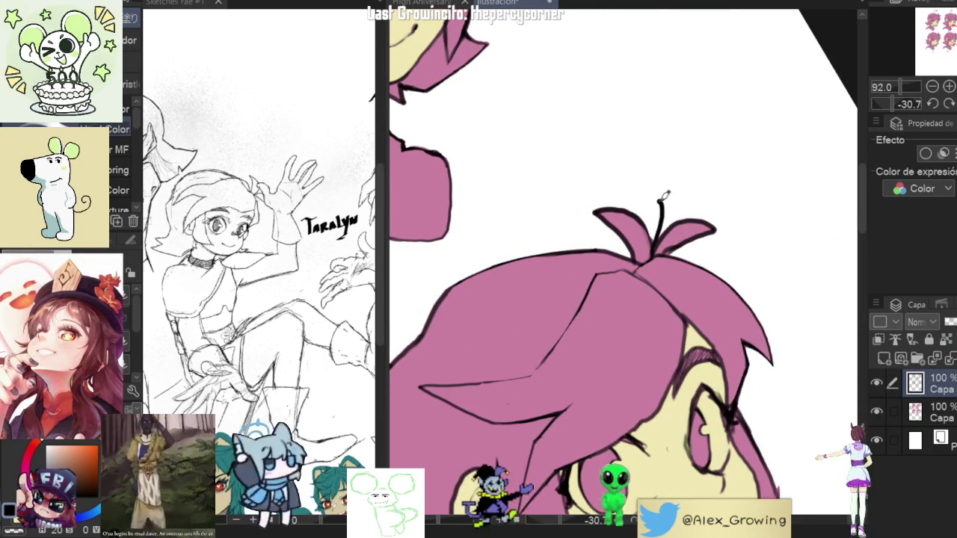
# Zoom into head D's tuft and fill its empty strand with the picked pink hair colour.
pyautogui.scroll(2, 694, 226)
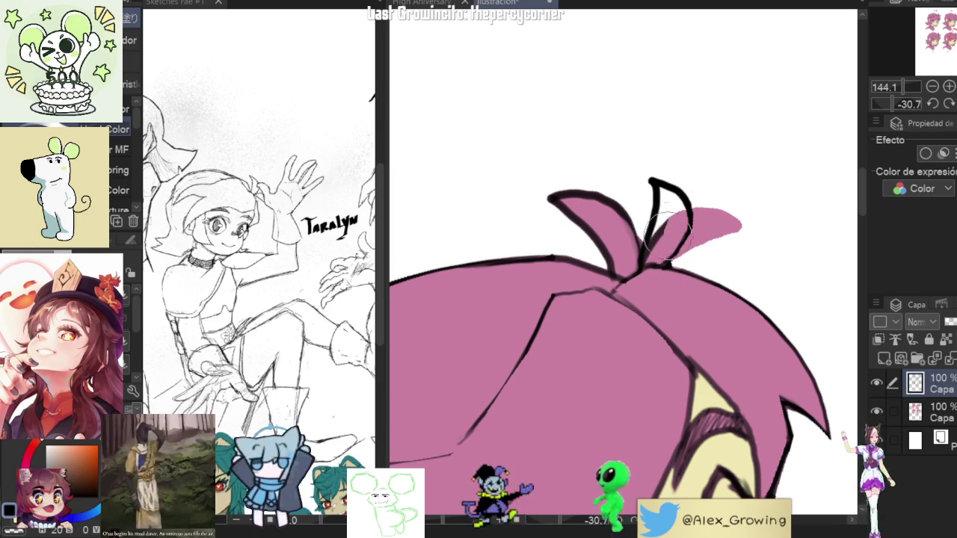
pyautogui.moveTo(658, 224); pyautogui.dragTo(679, 231)
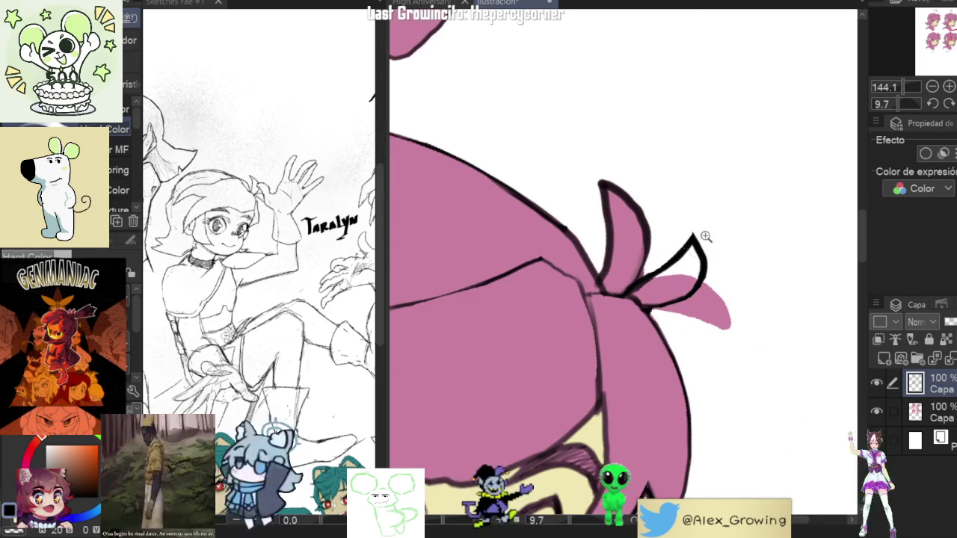
pyautogui.scroll(-5, 709, 234)
pyautogui.scroll(-3, 749, 213)
pyautogui.scroll(2, 753, 126)
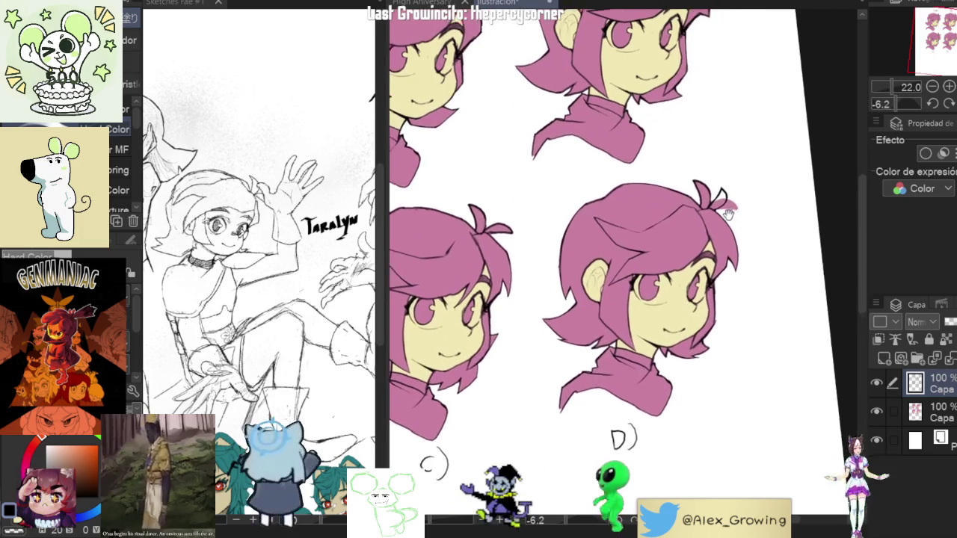
pyautogui.moveTo(744, 120); pyautogui.dragTo(687, 188)
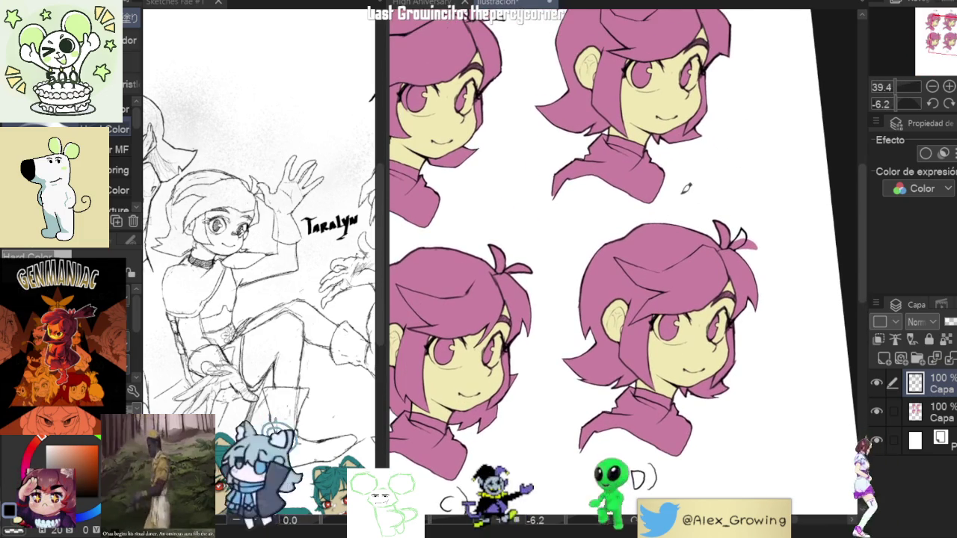
pyautogui.scroll(5, 748, 239)
pyautogui.moveTo(737, 227); pyautogui.dragTo(758, 244)
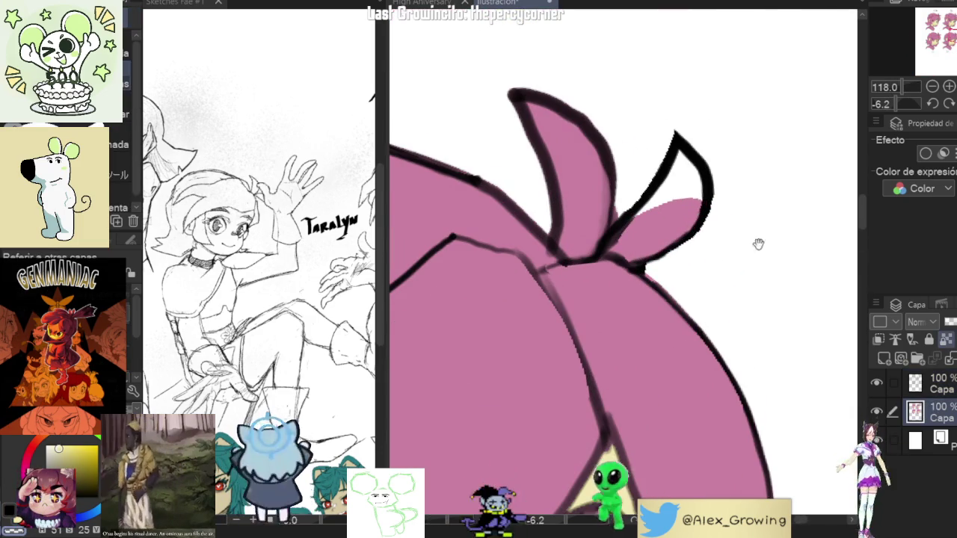
pyautogui.keyDown('alt'); pyautogui.click(684, 202); pyautogui.keyUp('alt')
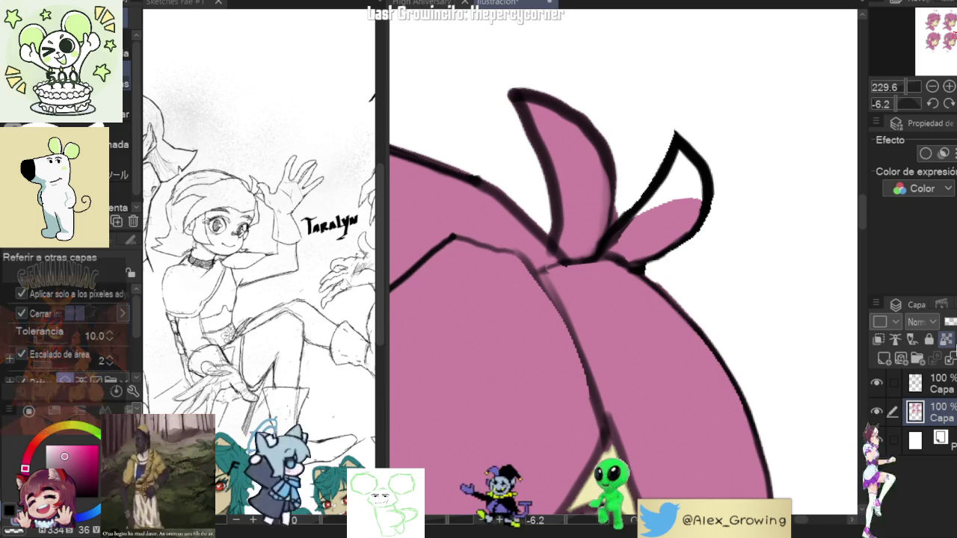
pyautogui.click(684, 188)
# Reset the view upright and frame heads A and B.
pyautogui.scroll(4, 666, 209)
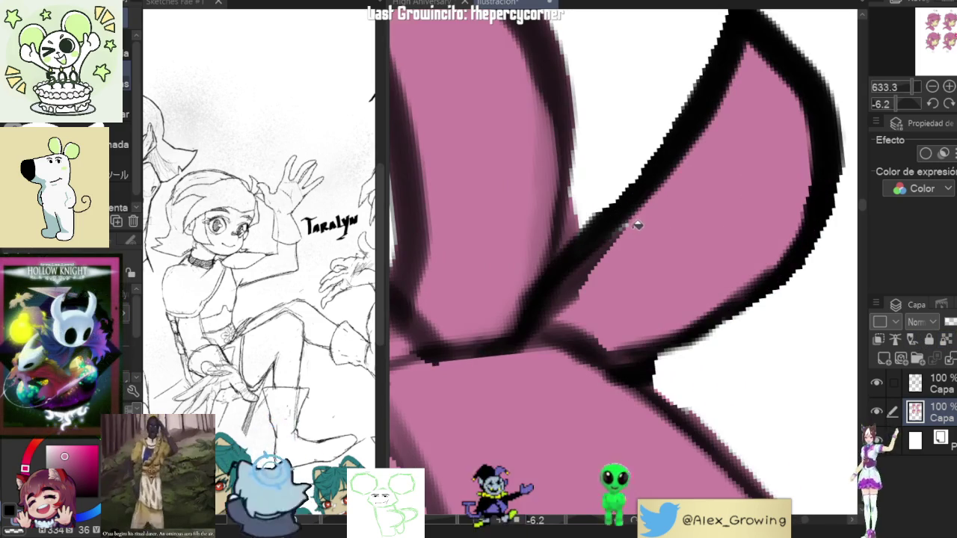
pyautogui.scroll(-5, 719, 189)
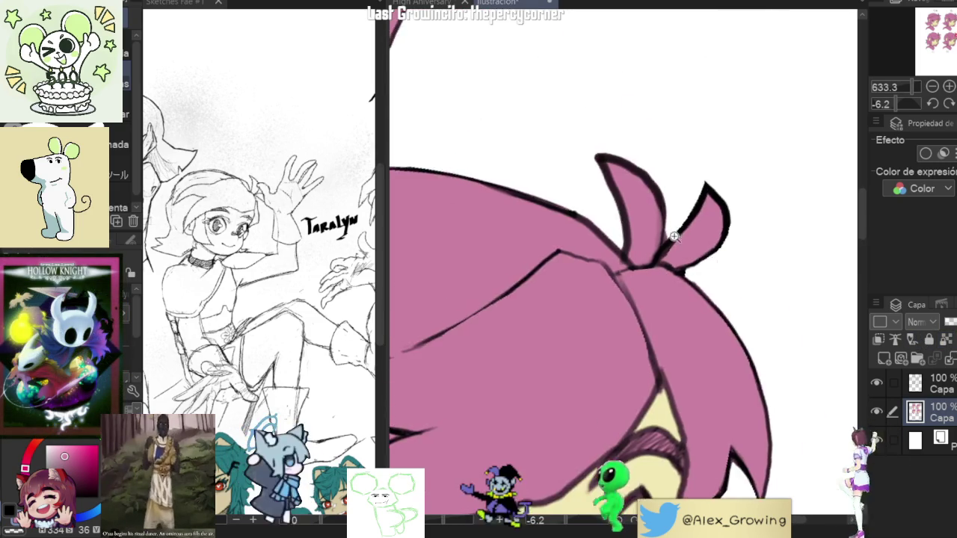
pyautogui.scroll(4, 668, 214)
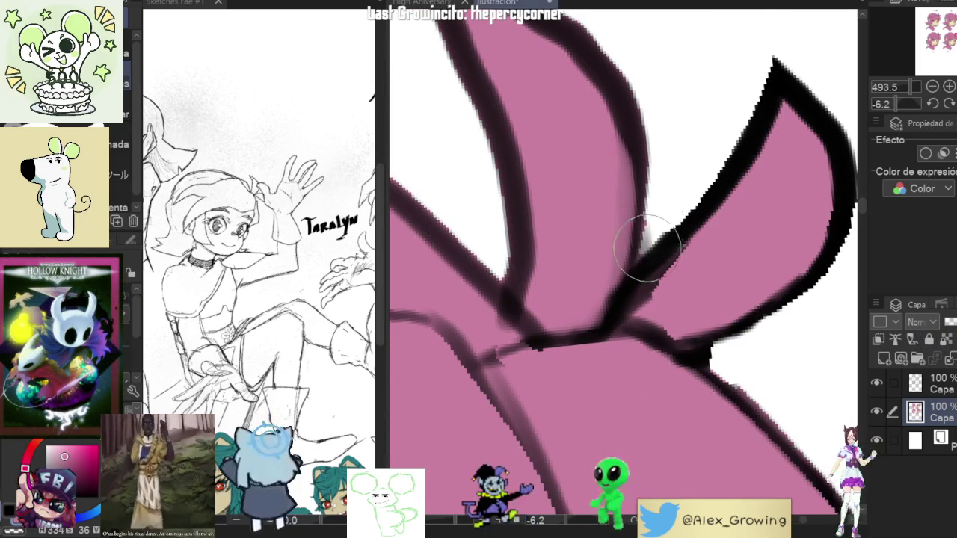
pyautogui.scroll(-5, 684, 248)
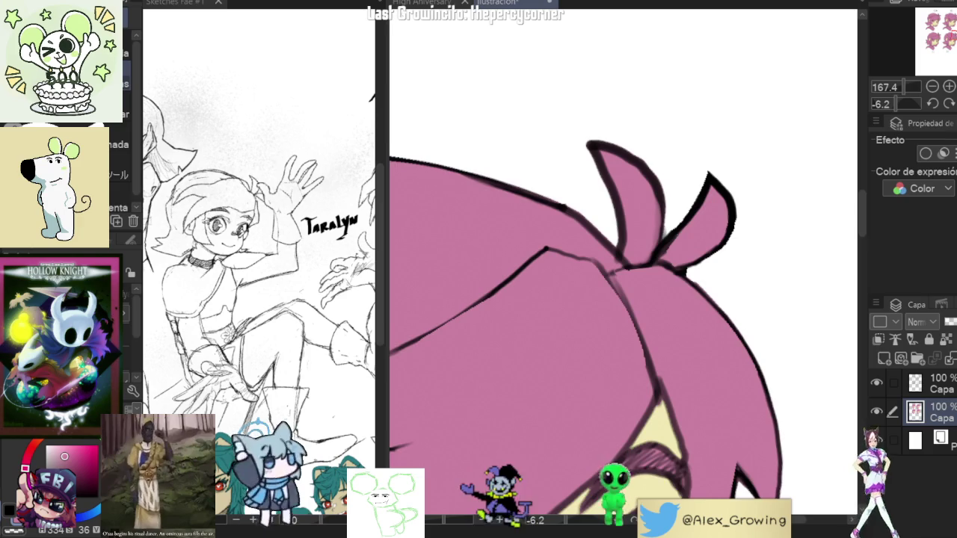
pyautogui.hotkey('ctrl', '0')
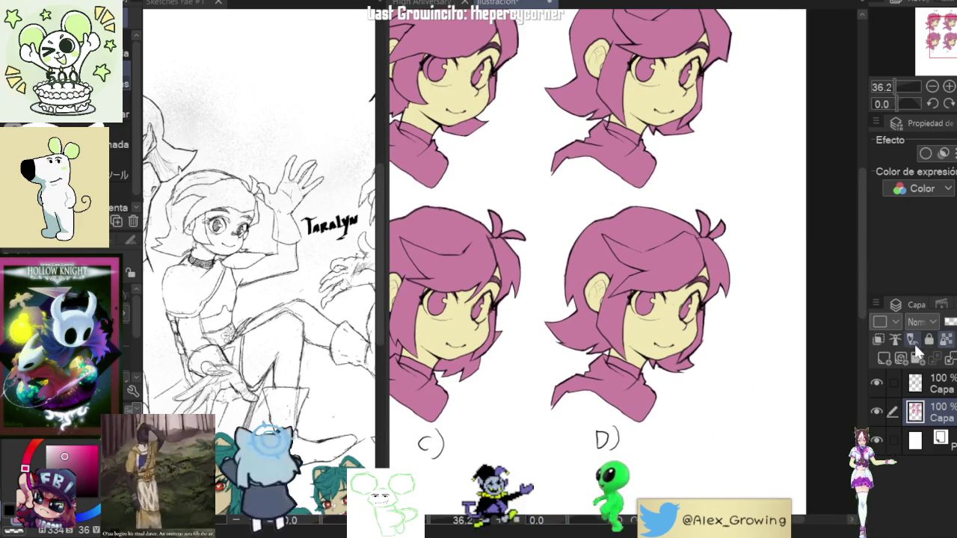
pyautogui.moveTo(653, 64); pyautogui.dragTo(676, 250)
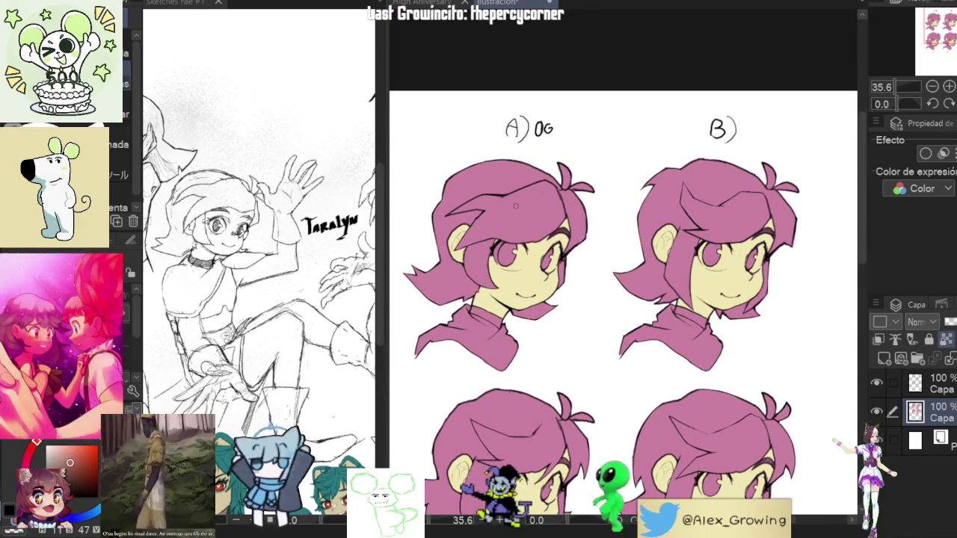
# Fill head A's bangs and five other hair areas with brown.
pyautogui.click(490, 211)
pyautogui.click(516, 180)
pyautogui.click(480, 264)
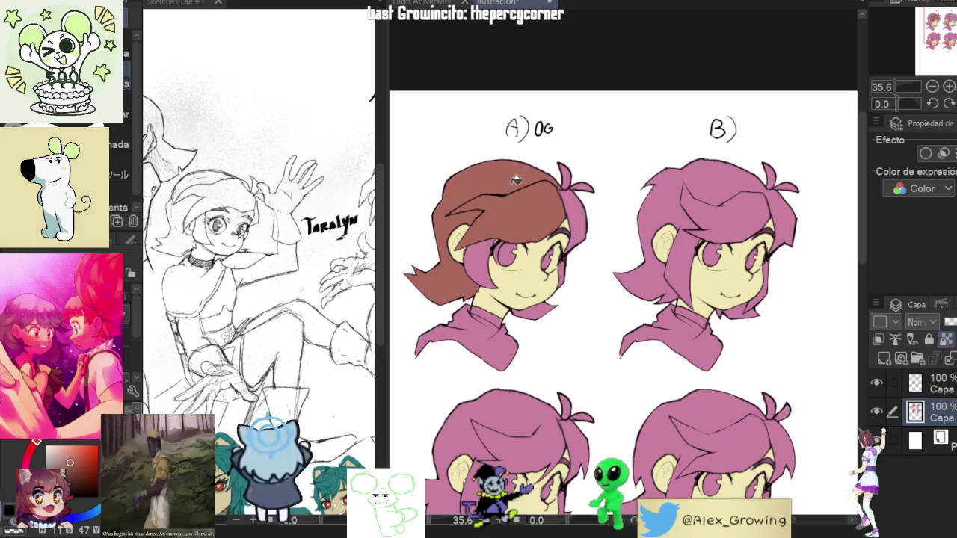
pyautogui.click(572, 223)
pyautogui.click(569, 181)
pyautogui.click(582, 190)
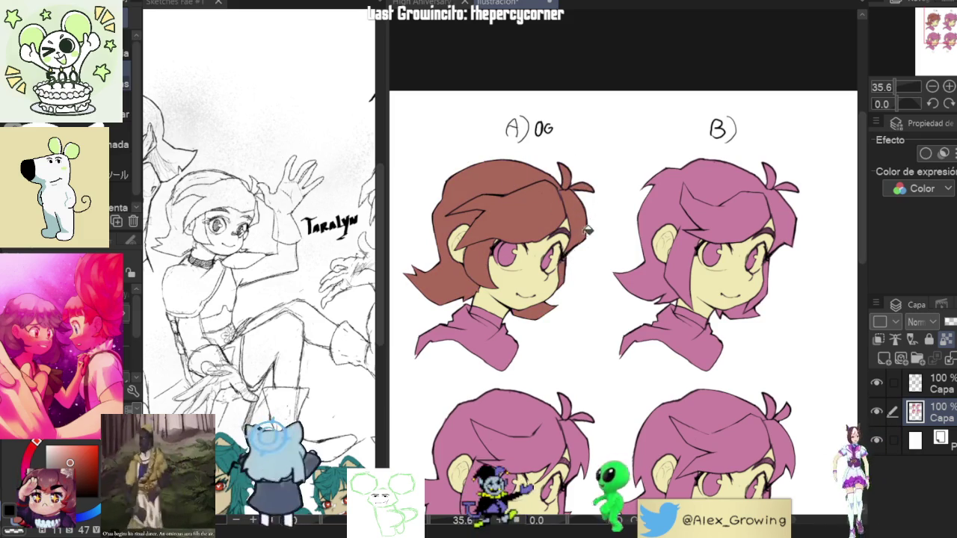
pyautogui.scroll(5, 587, 232)
pyautogui.scroll(-5, 609, 246)
pyautogui.scroll(-1, 598, 224)
pyautogui.scroll(2, 589, 261)
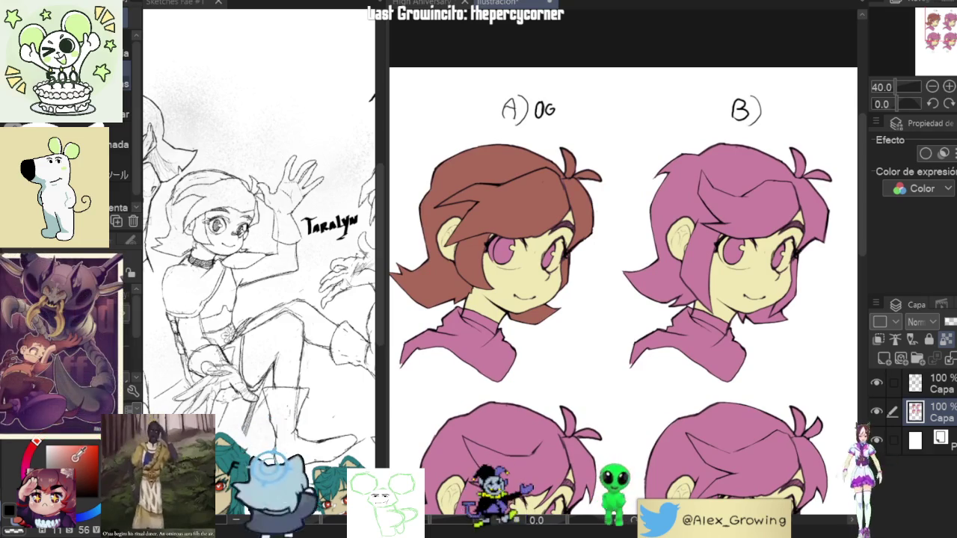
# Try a brown fill on head B's hair, undo it, and return to head A.
pyautogui.click(684, 196)
pyautogui.moveTo(730, 216); pyautogui.dragTo(703, 224)
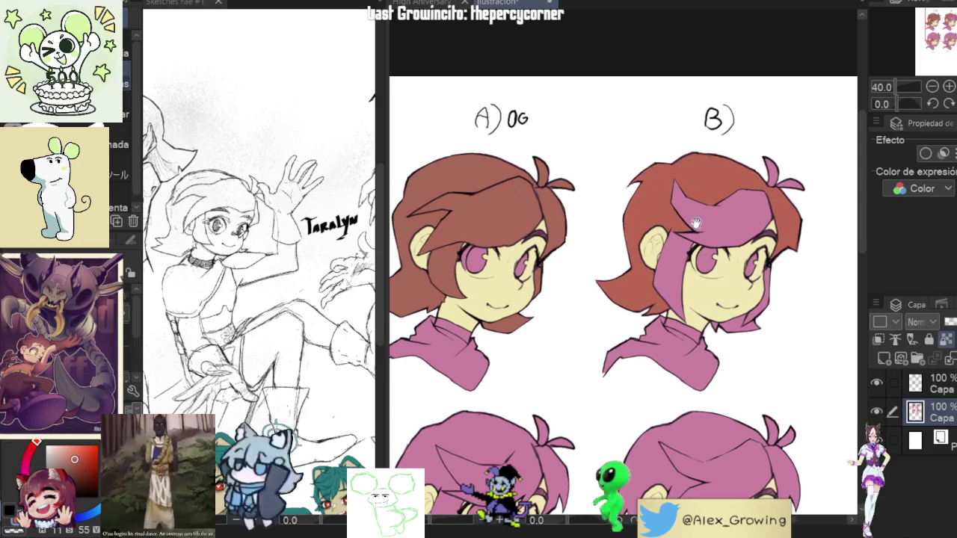
pyautogui.hotkey('ctrl', 'z')
pyautogui.moveTo(458, 261); pyautogui.dragTo(527, 258)
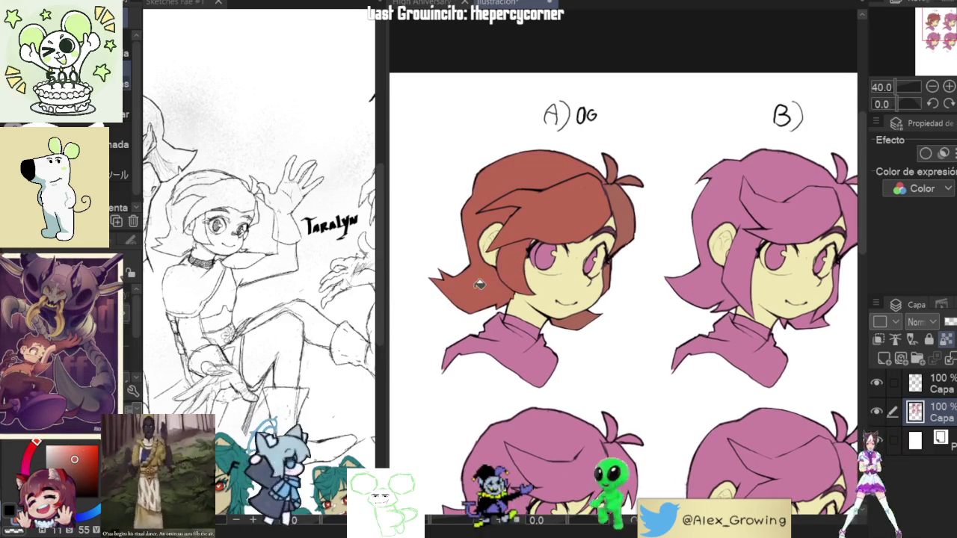
# Refill head A's hair areas dark red, then bright red, and begin filling head B reddish brown.
pyautogui.click(537, 242)
pyautogui.click(538, 216)
pyautogui.click(546, 196)
pyautogui.click(518, 276)
pyautogui.click(626, 209)
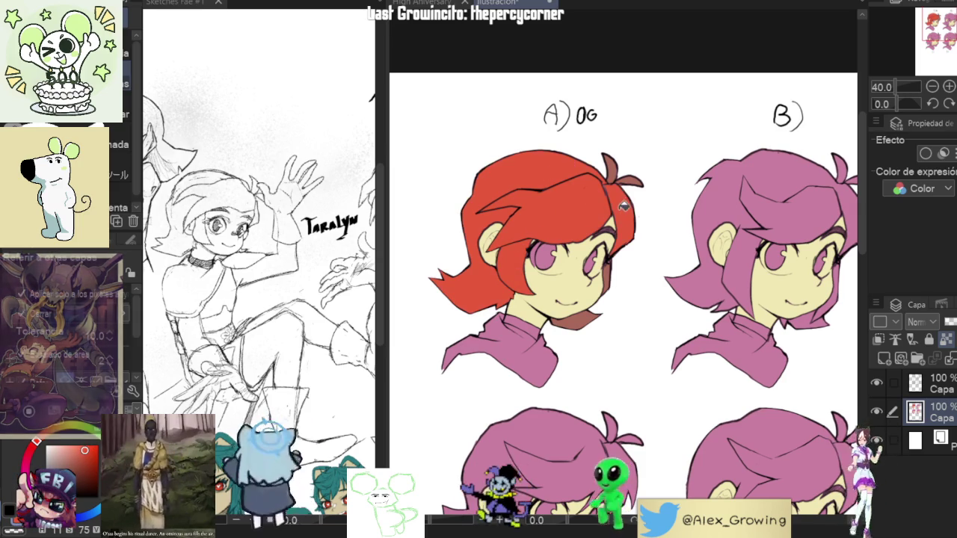
pyautogui.click(628, 176)
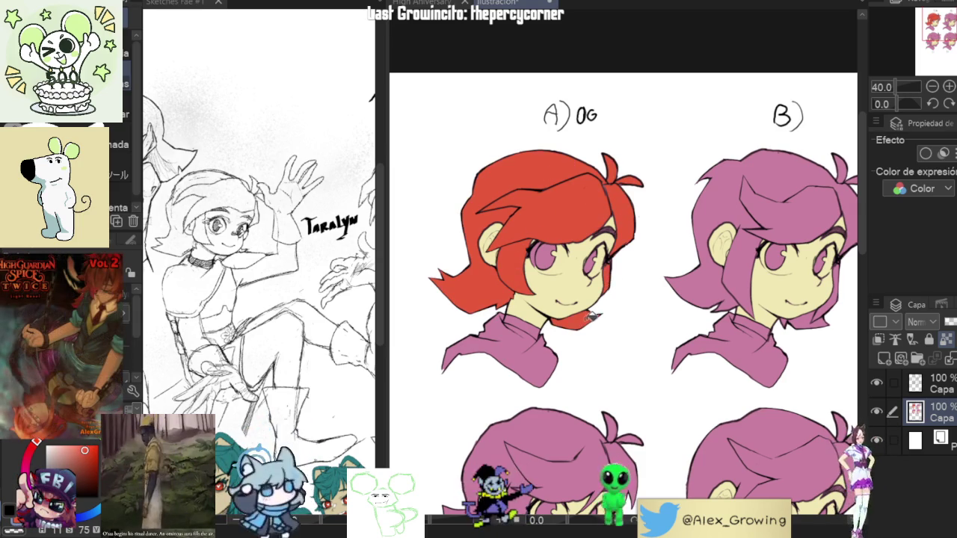
pyautogui.moveTo(623, 309); pyautogui.dragTo(600, 277)
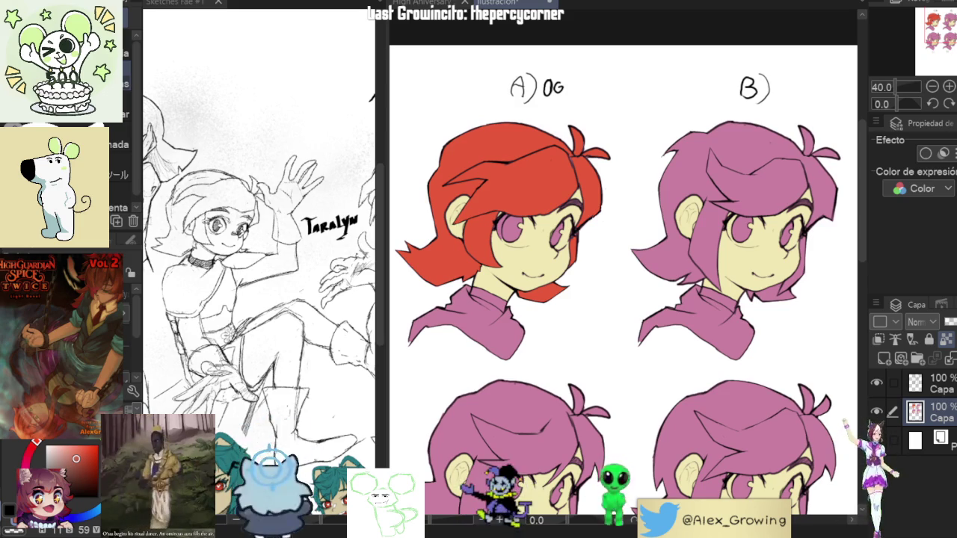
pyautogui.click(717, 171)
# Fill head B's last pink strand reddish brown and start filling head C's hair crimson.
pyautogui.moveTo(806, 244); pyautogui.dragTo(748, 237)
pyautogui.click(746, 238)
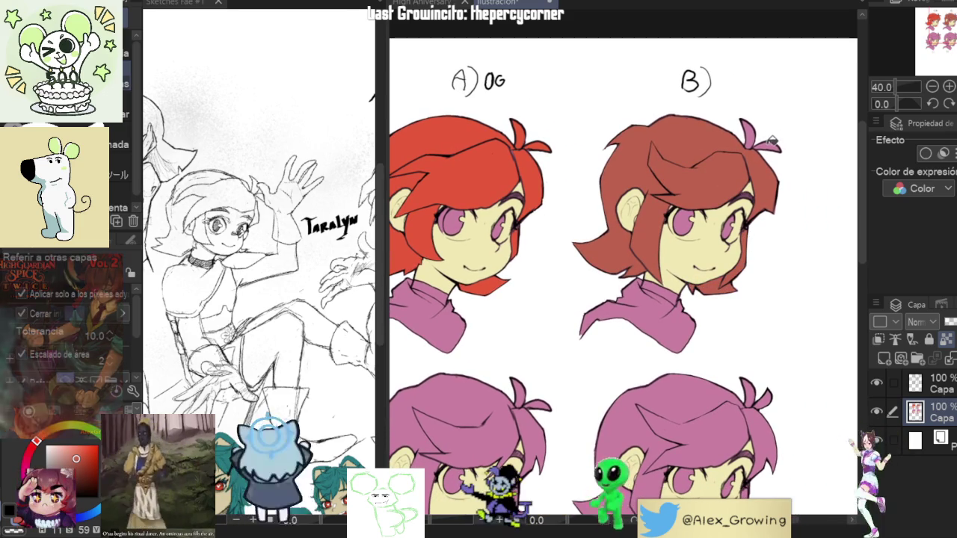
pyautogui.moveTo(746, 202); pyautogui.dragTo(769, 150)
pyautogui.moveTo(744, 187); pyautogui.dragTo(786, 187)
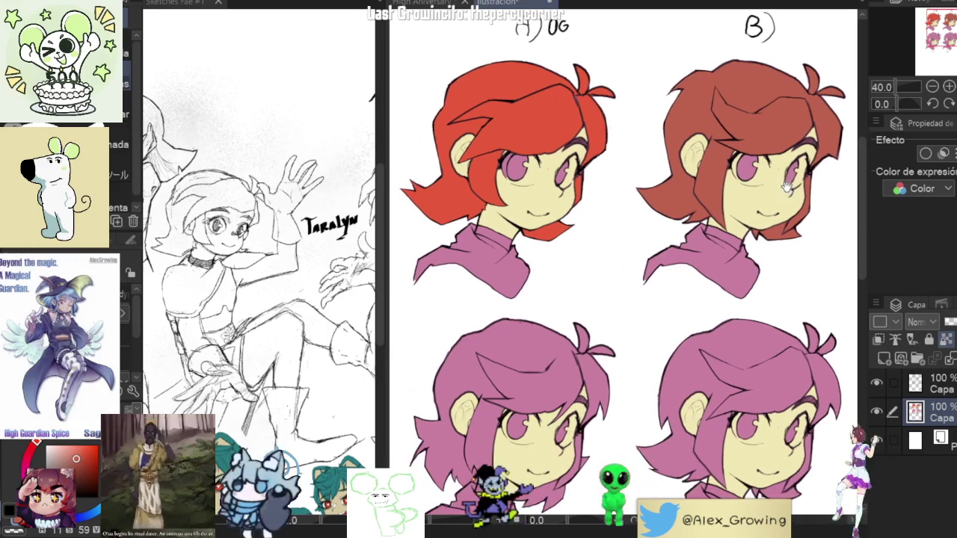
pyautogui.scroll(-2, 797, 182)
pyautogui.scroll(-2, 748, 194)
pyautogui.scroll(2, 715, 208)
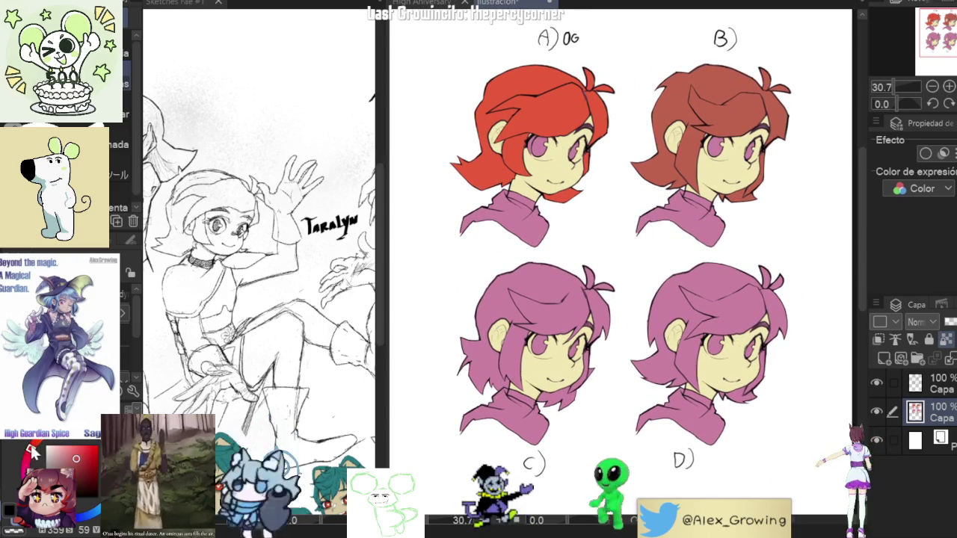
pyautogui.click(541, 294)
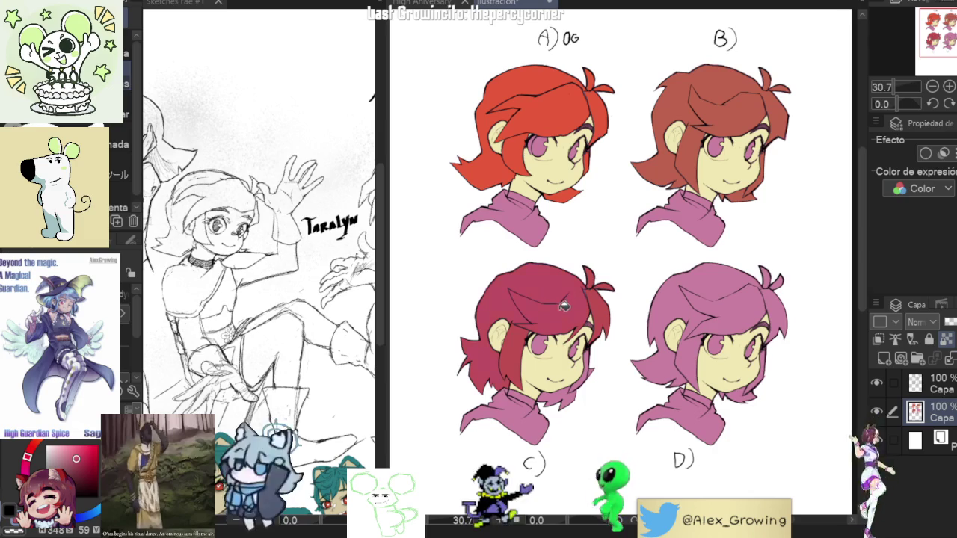
# Zoom in on head C, draw a thin line across its hair and a small loop by the ear.
pyautogui.scroll(2, 616, 338)
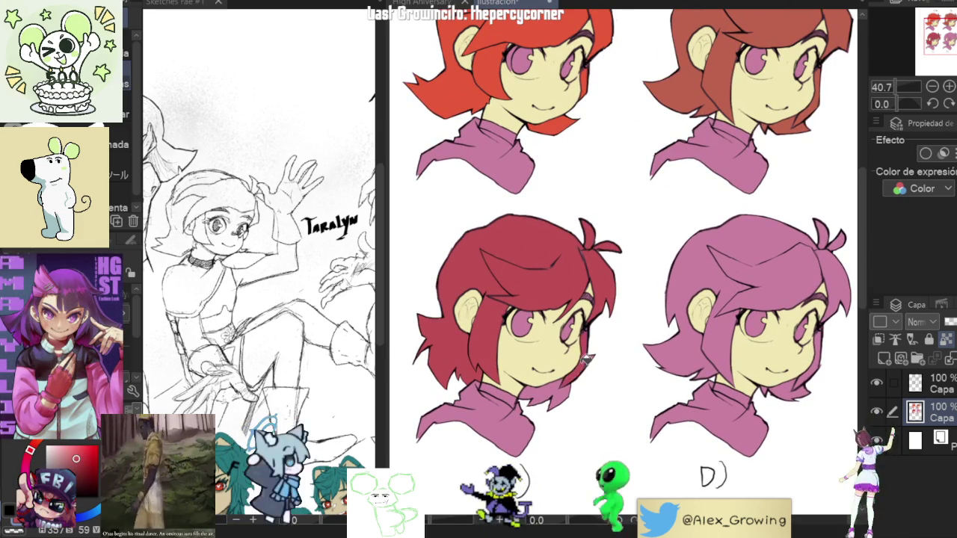
pyautogui.scroll(-5, 602, 342)
pyautogui.scroll(4, 607, 293)
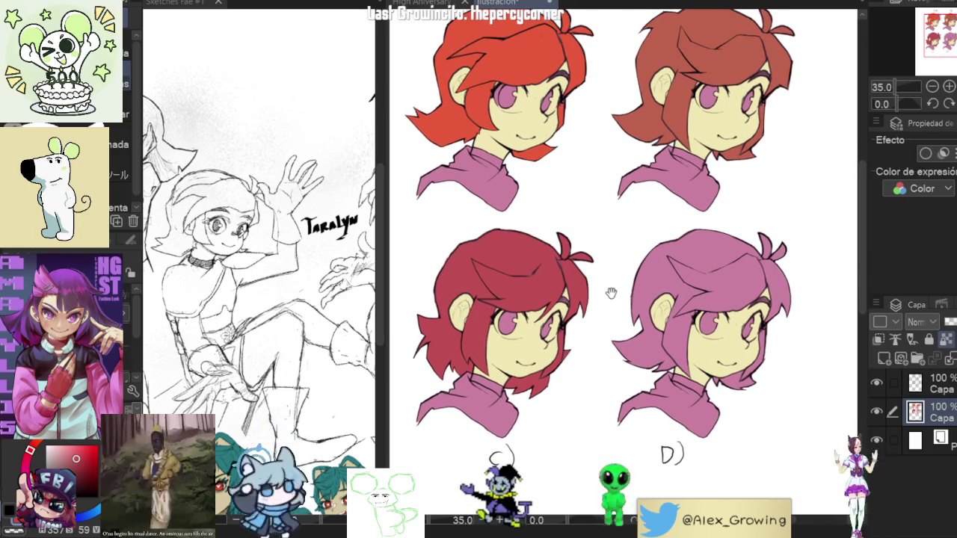
pyautogui.scroll(6, 598, 292)
pyautogui.scroll(-2, 576, 303)
pyautogui.moveTo(634, 265)
pyautogui.mouseDown()
pyautogui.moveTo(643, 258)
pyautogui.moveTo(554, 299)
pyautogui.moveTo(651, 224)
pyautogui.mouseUp()
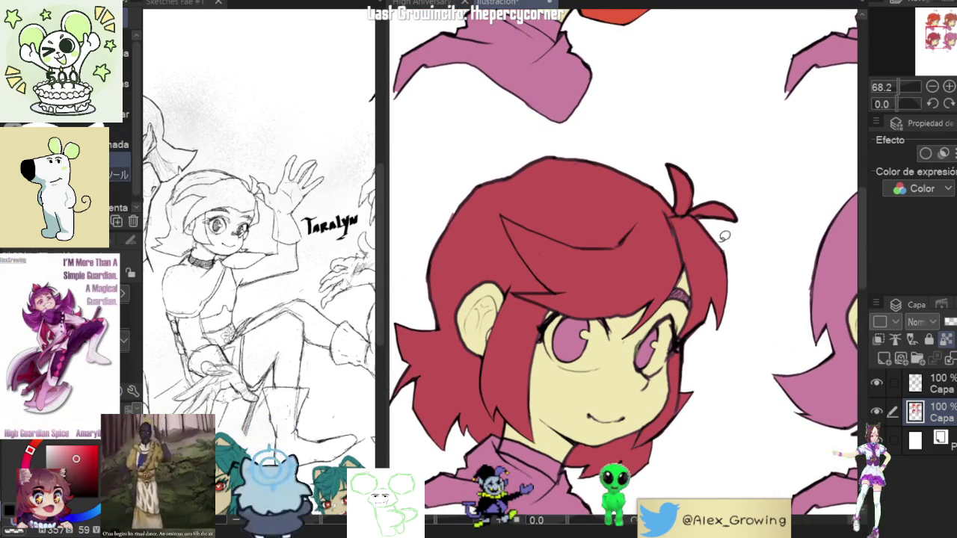
pyautogui.scroll(-2, 670, 253)
pyautogui.scroll(4, 598, 336)
pyautogui.moveTo(581, 408); pyautogui.dragTo(529, 391)
pyautogui.scroll(-3, 488, 358)
pyautogui.moveTo(699, 145); pyautogui.dragTo(610, 245)
pyautogui.scroll(1, 610, 245)
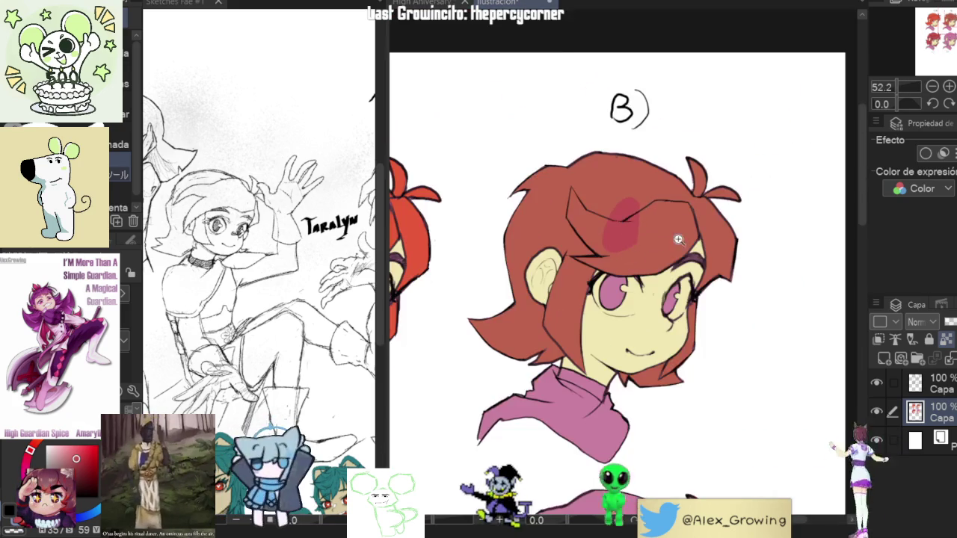
pyautogui.scroll(-1, 614, 244)
pyautogui.scroll(2, 617, 244)
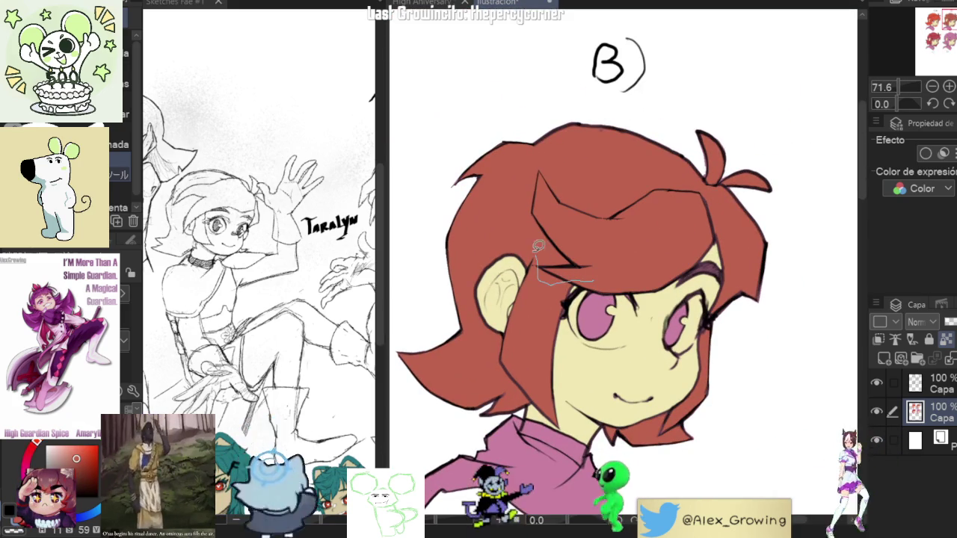
pyautogui.moveTo(540, 251); pyautogui.dragTo(710, 217)
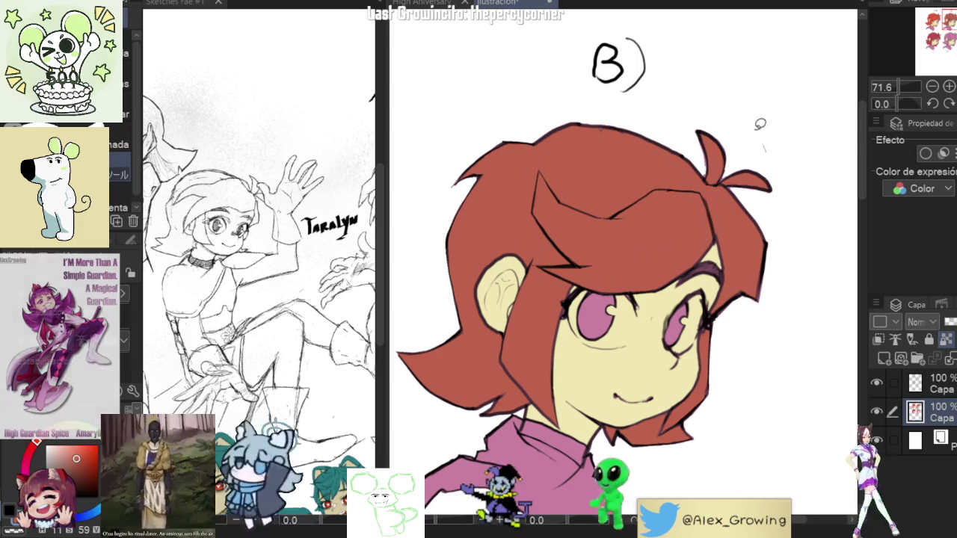
pyautogui.scroll(2, 596, 265)
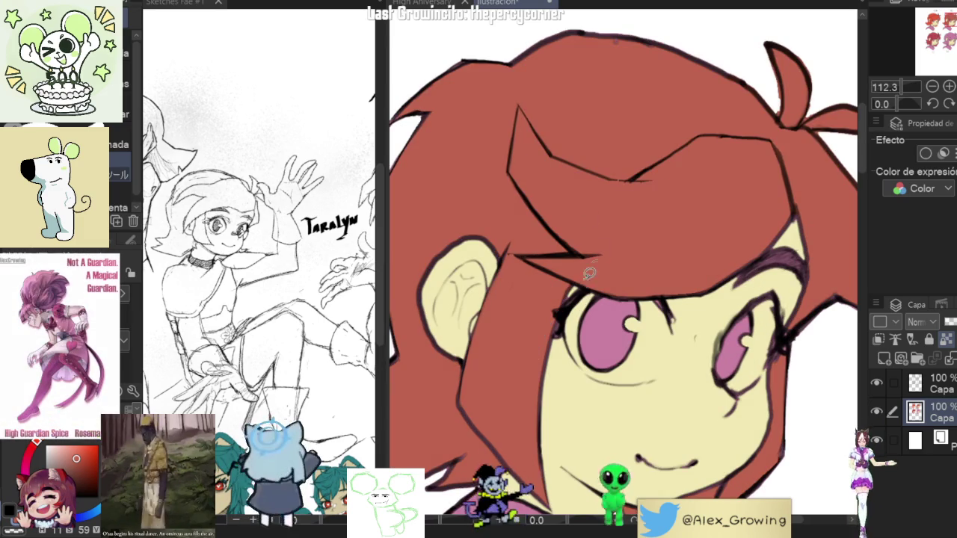
pyautogui.scroll(-3, 557, 305)
pyautogui.scroll(-2, 642, 204)
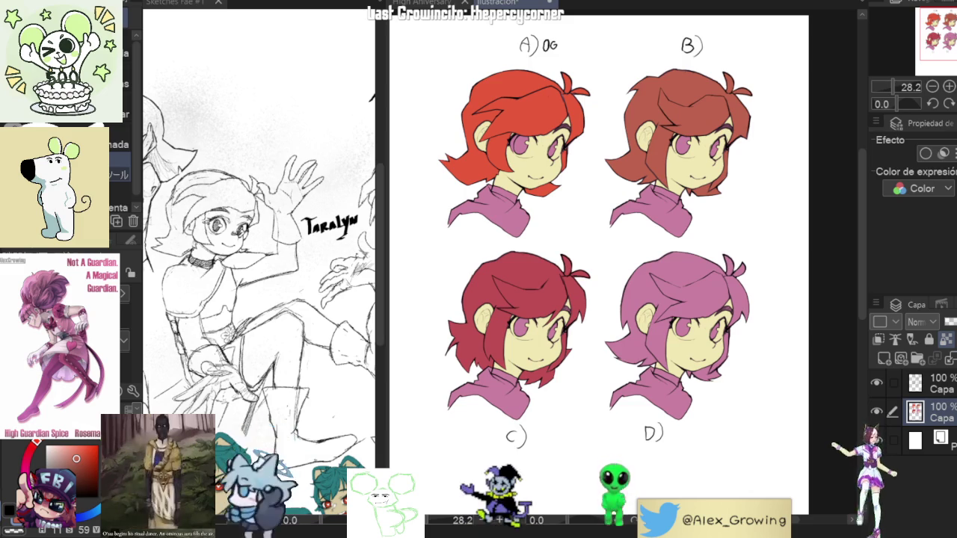
pyautogui.scroll(1, 669, 244)
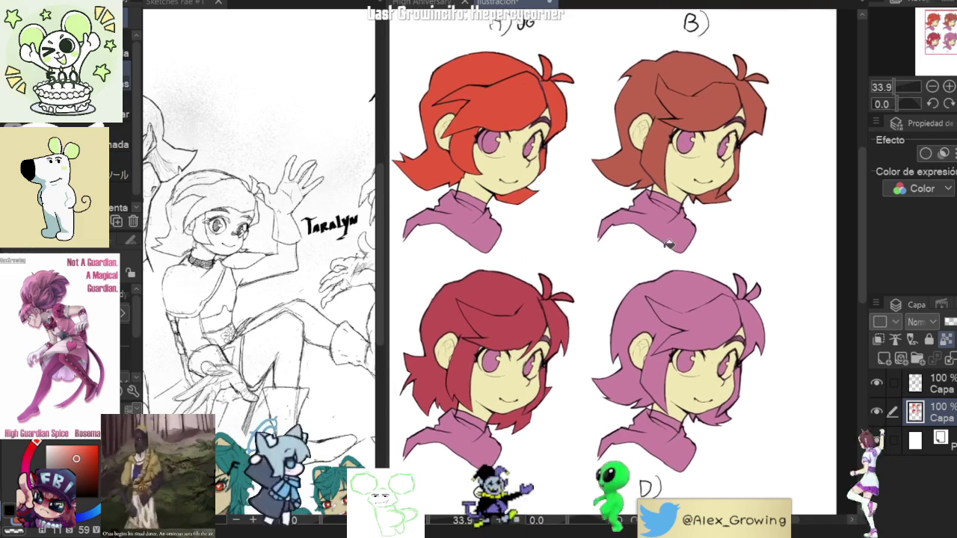
pyautogui.scroll(5, 512, 134)
pyautogui.scroll(1, 511, 135)
pyautogui.scroll(-7, 494, 273)
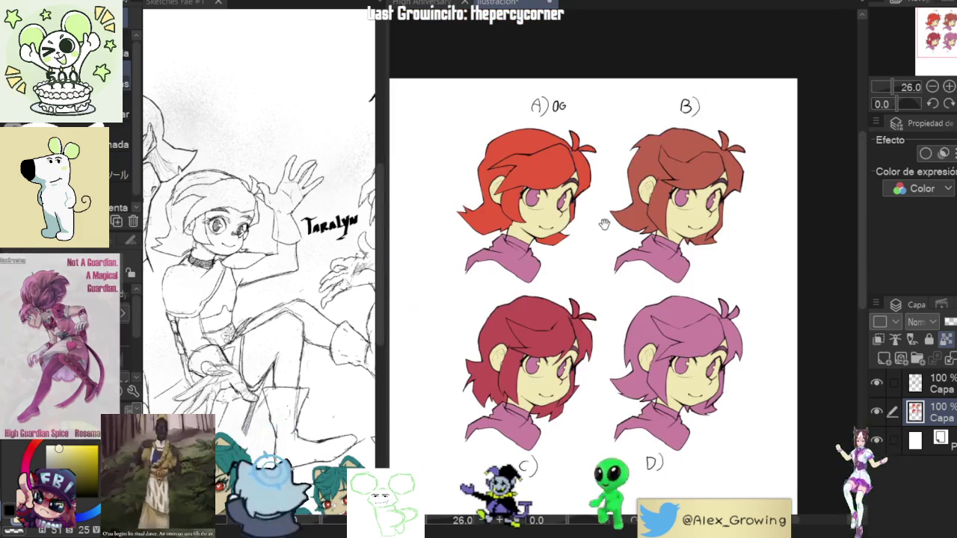
pyautogui.scroll(2, 598, 239)
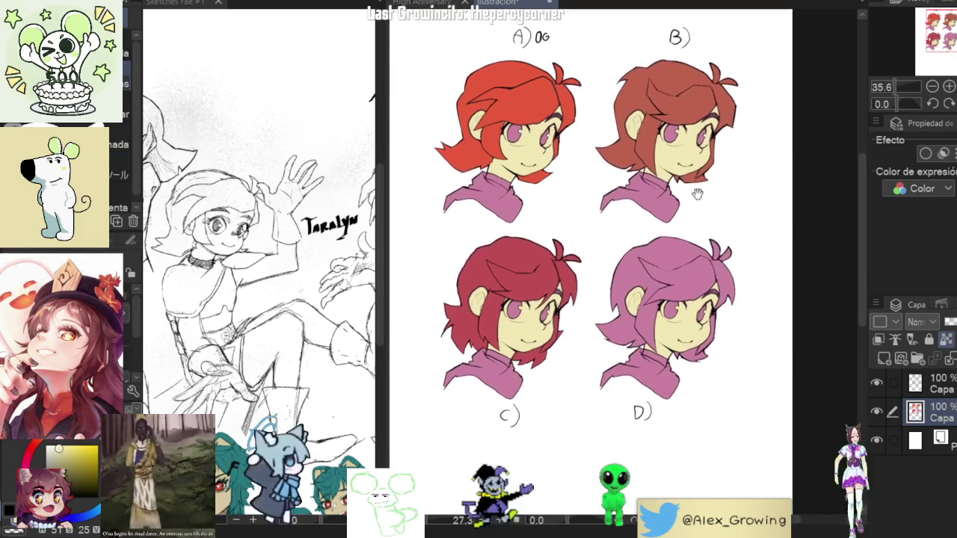
pyautogui.scroll(-1, 704, 233)
pyautogui.scroll(2, 681, 224)
pyautogui.scroll(1, 680, 228)
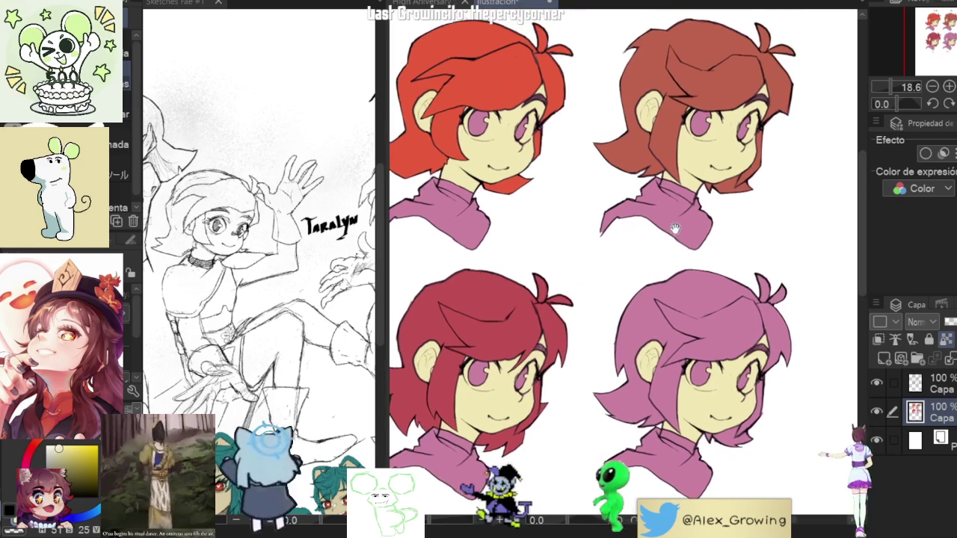
pyautogui.scroll(1, 682, 238)
pyautogui.scroll(-2, 682, 237)
pyautogui.scroll(1, 689, 116)
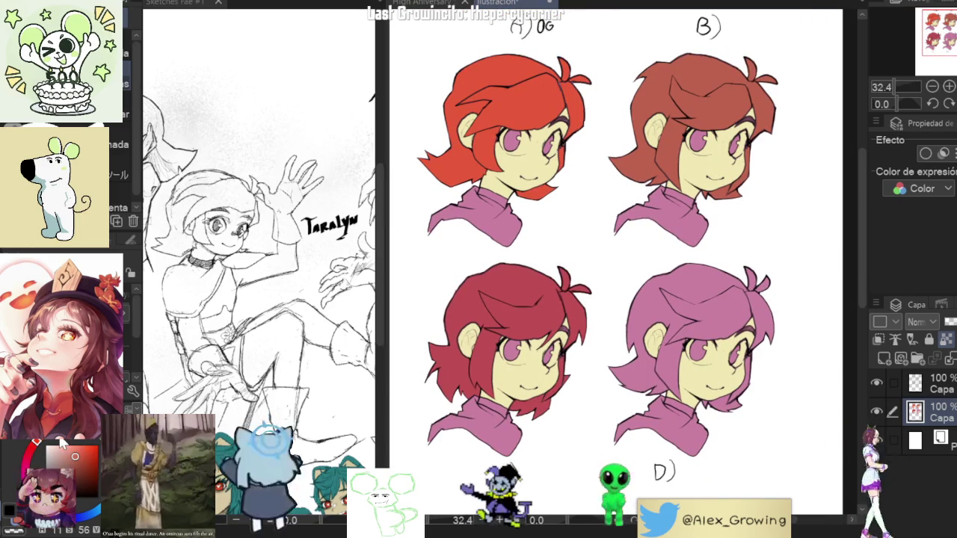
pyautogui.click(687, 321)
# Fill head D's remaining pink hair sections orange-brown and reframe all four heads.
pyautogui.click(737, 309)
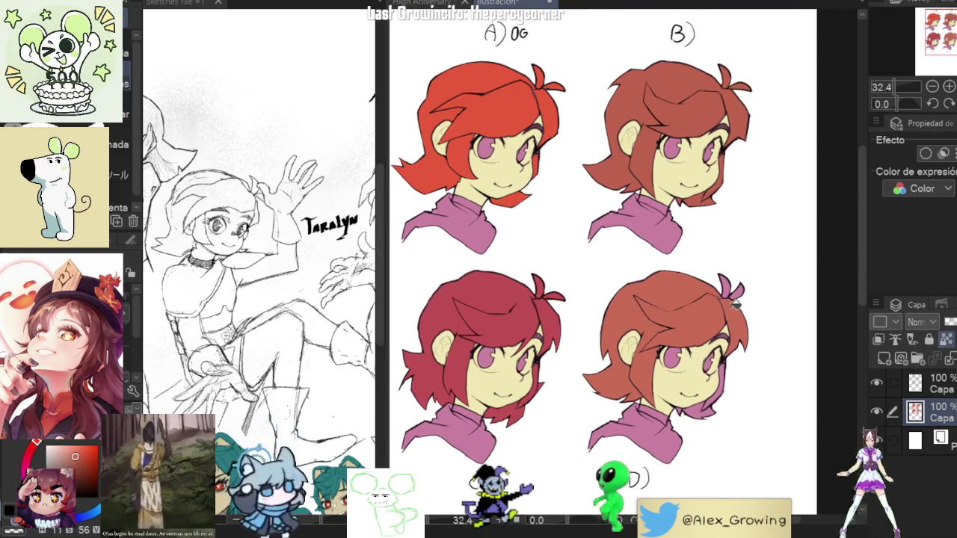
pyautogui.scroll(-1, 740, 292)
pyautogui.scroll(2, 729, 314)
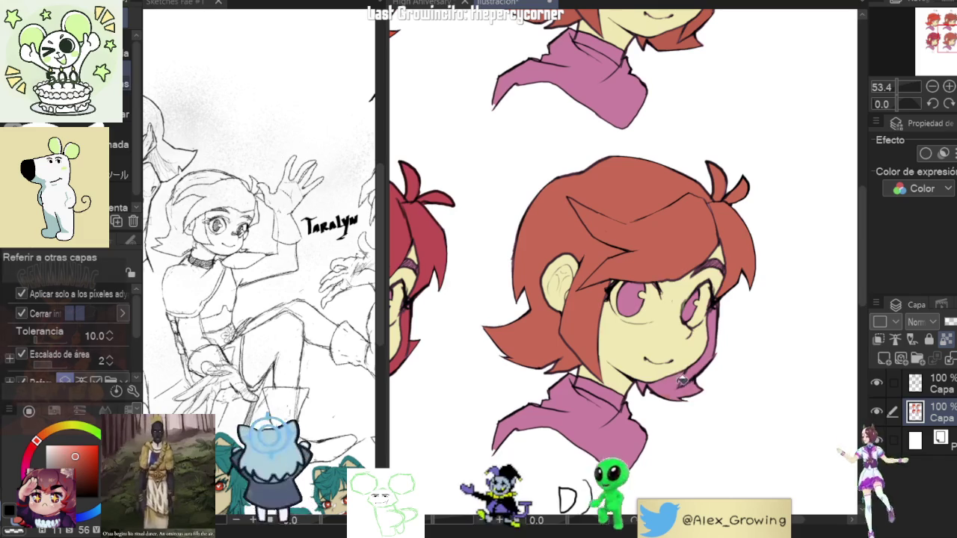
pyautogui.click(720, 336)
pyautogui.scroll(-3, 720, 337)
pyautogui.moveTo(710, 302); pyautogui.dragTo(716, 286)
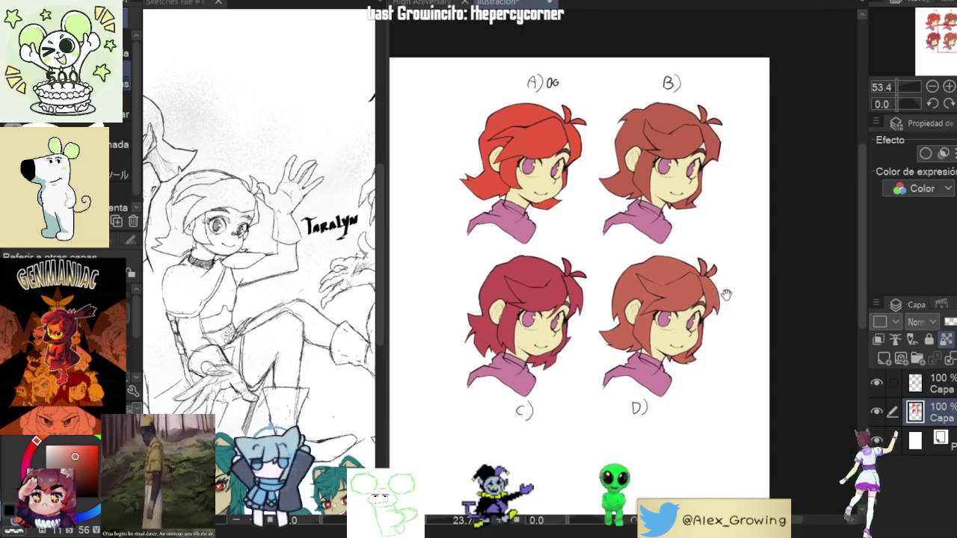
pyautogui.scroll(1, 716, 286)
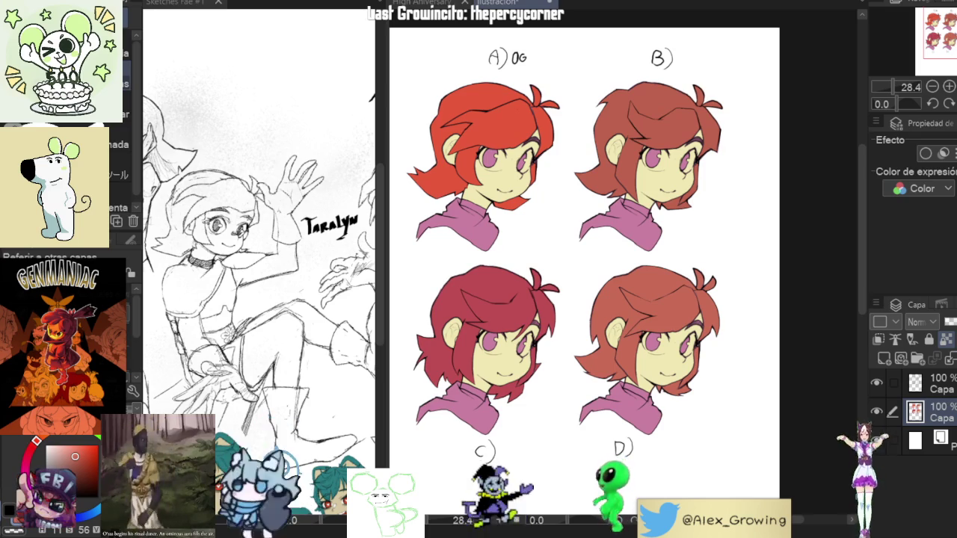
pyautogui.press('g')
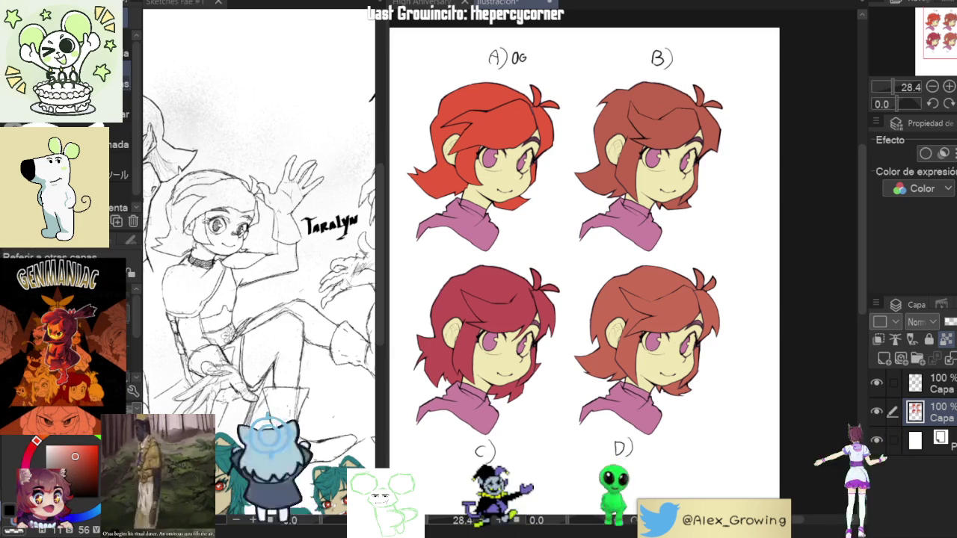
# Zoom the view of the four recoloured heads.
pyautogui.scroll(1, 619, 193)
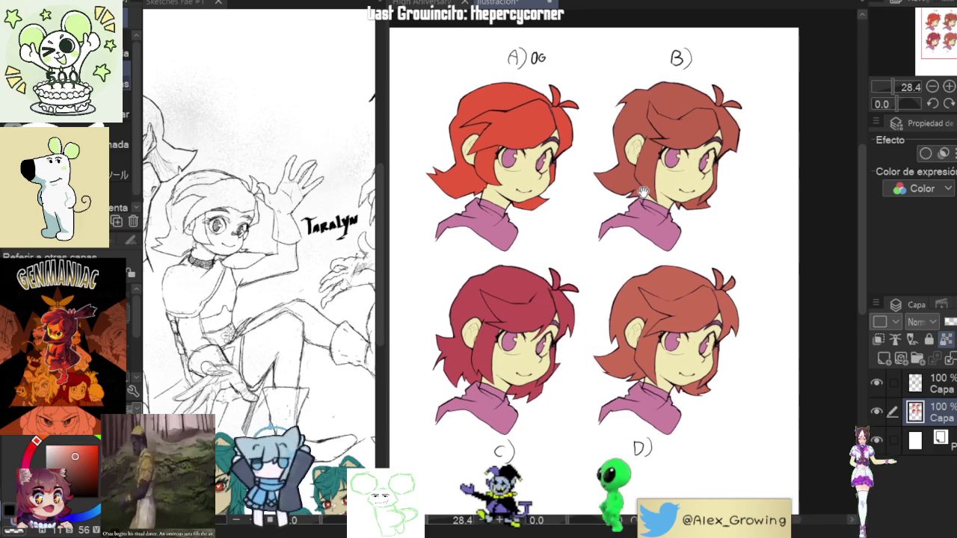
# Zoom and pan to frame the four recoloured heads.
pyautogui.scroll(1, 628, 183)
pyautogui.scroll(1, 636, 178)
pyautogui.scroll(1, 640, 174)
pyautogui.scroll(1, 641, 174)
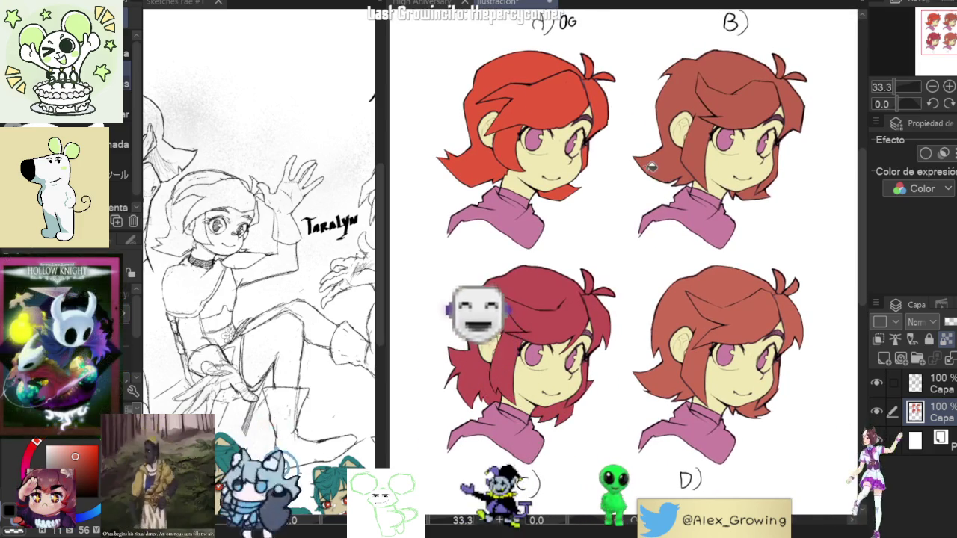
pyautogui.scroll(1, 637, 163)
pyautogui.scroll(-1, 641, 163)
pyautogui.moveTo(641, 163); pyautogui.dragTo(649, 144)
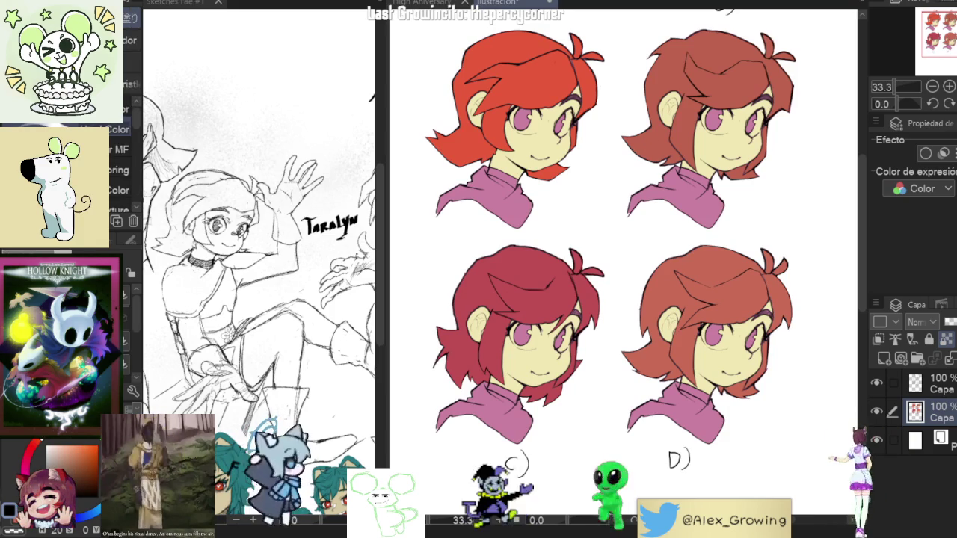
pyautogui.moveTo(776, 235)
pyautogui.mouseDown()
pyautogui.moveTo(751, 223)
pyautogui.moveTo(770, 263)
pyautogui.mouseUp()
pyautogui.scroll(-2, 765, 274)
pyautogui.scroll(1, 748, 239)
# Hide and show the line-art layer twice to compare flat colours, then select the empty top layer.
pyautogui.click(878, 385)
pyautogui.click(876, 385)
pyautogui.click(875, 386)
pyautogui.click(875, 385)
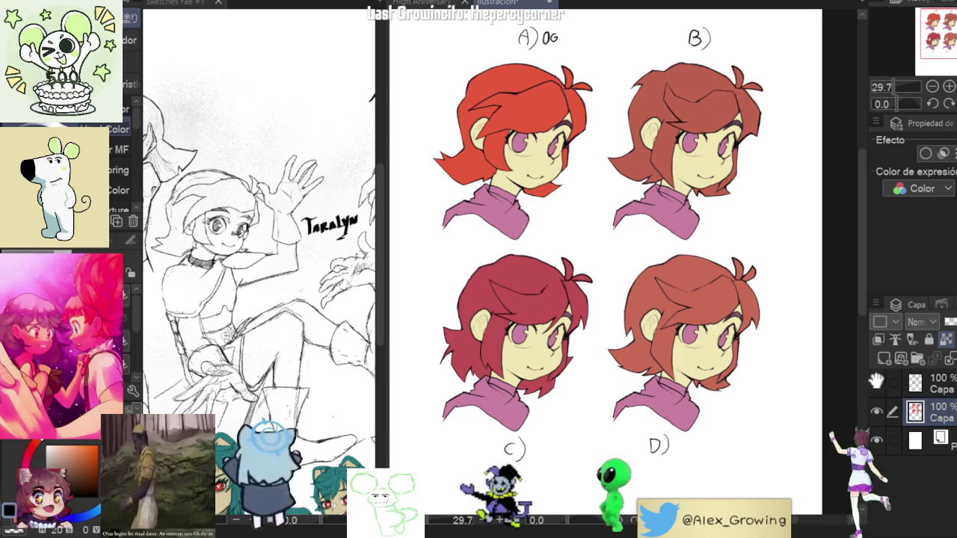
pyautogui.click(899, 379)
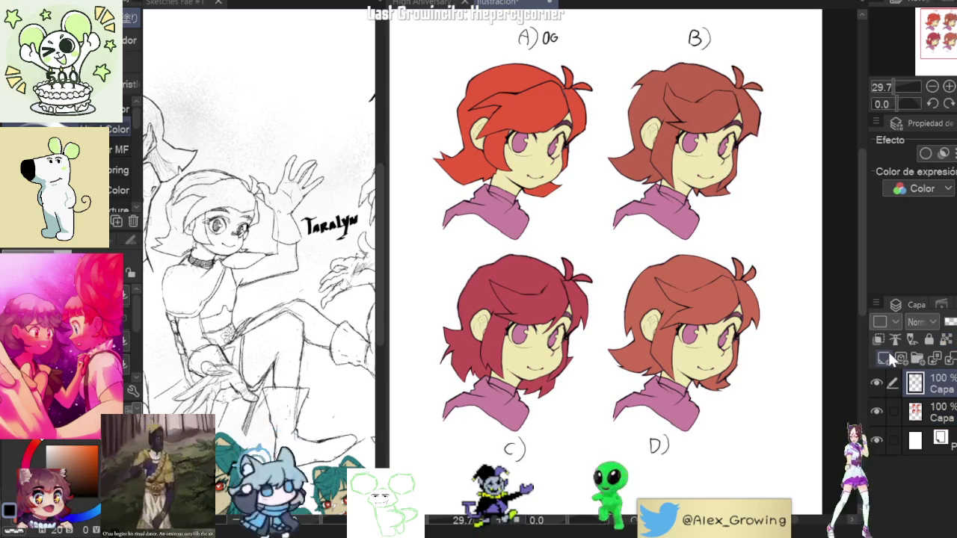
pyautogui.scroll(3, 641, 103)
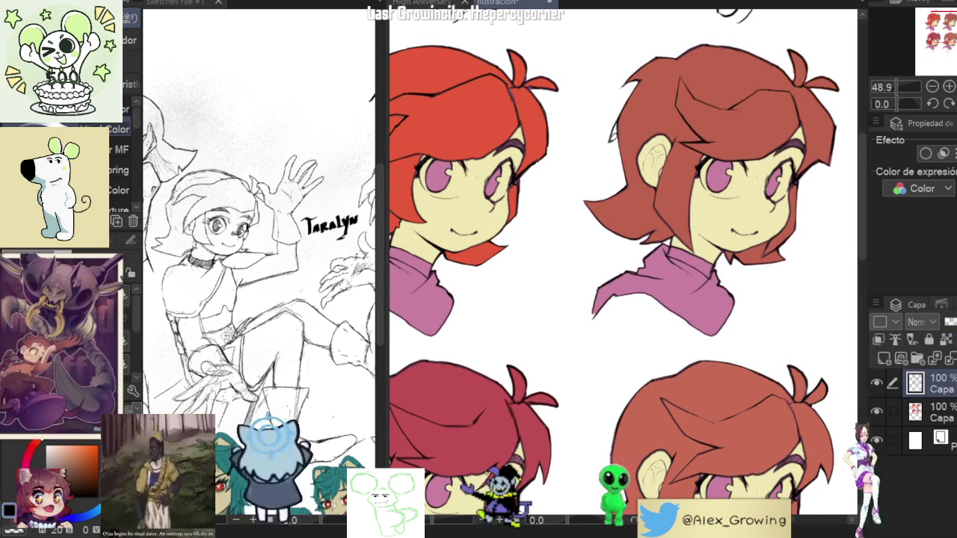
pyautogui.scroll(-2, 653, 179)
pyautogui.scroll(-3, 653, 179)
pyautogui.moveTo(706, 213)
pyautogui.mouseDown()
pyautogui.moveTo(753, 177)
pyautogui.moveTo(725, 240)
pyautogui.moveTo(711, 231)
pyautogui.mouseUp()
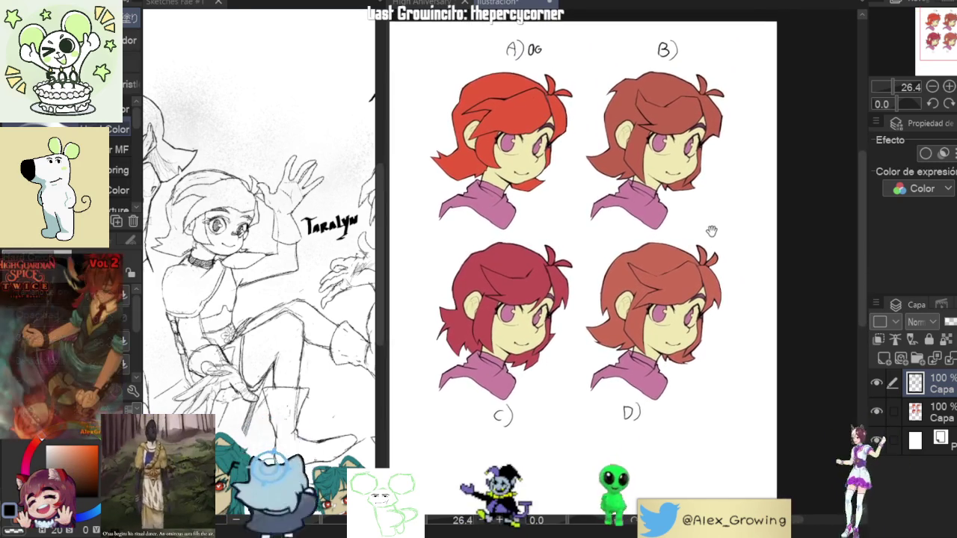
pyautogui.moveTo(771, 234); pyautogui.dragTo(695, 293)
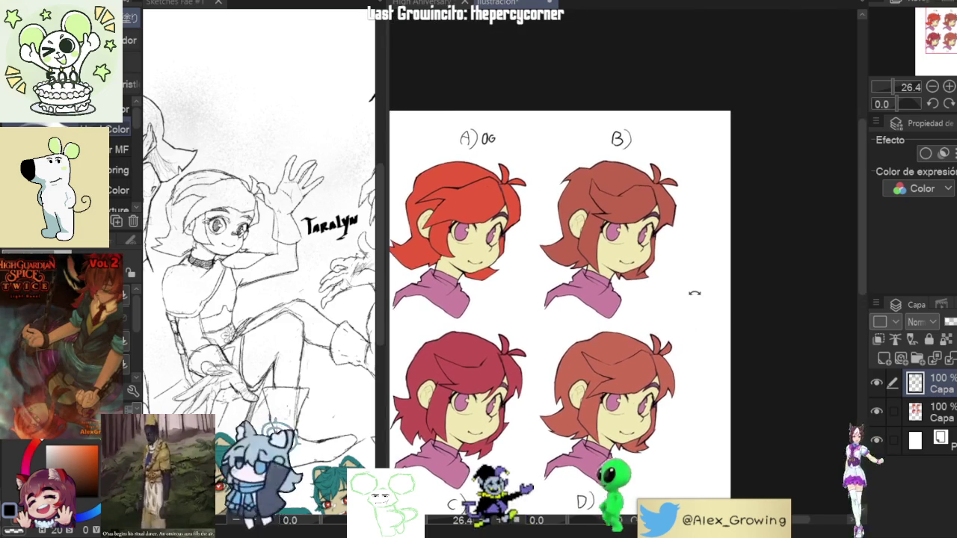
pyautogui.moveTo(740, 269); pyautogui.dragTo(675, 263)
pyautogui.scroll(5, 675, 263)
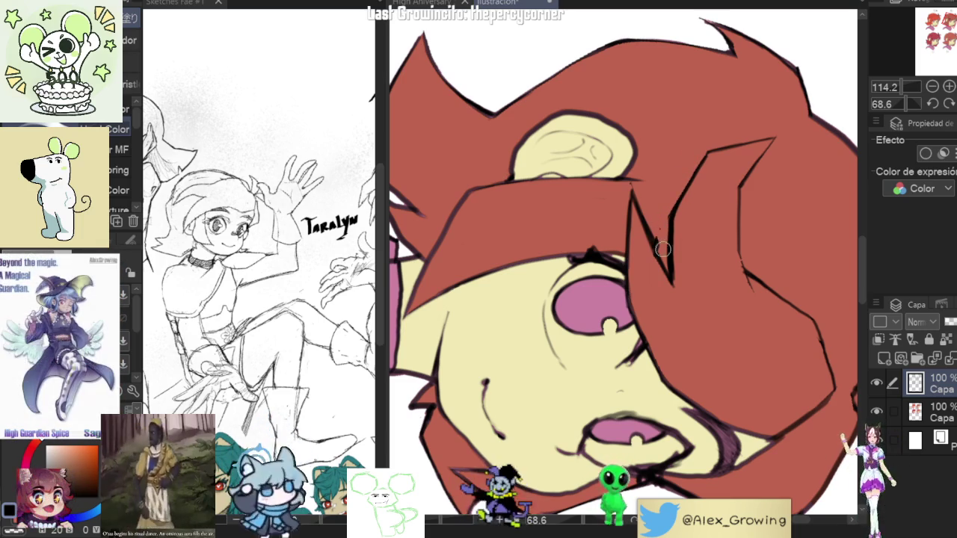
pyautogui.moveTo(661, 240); pyautogui.dragTo(696, 284)
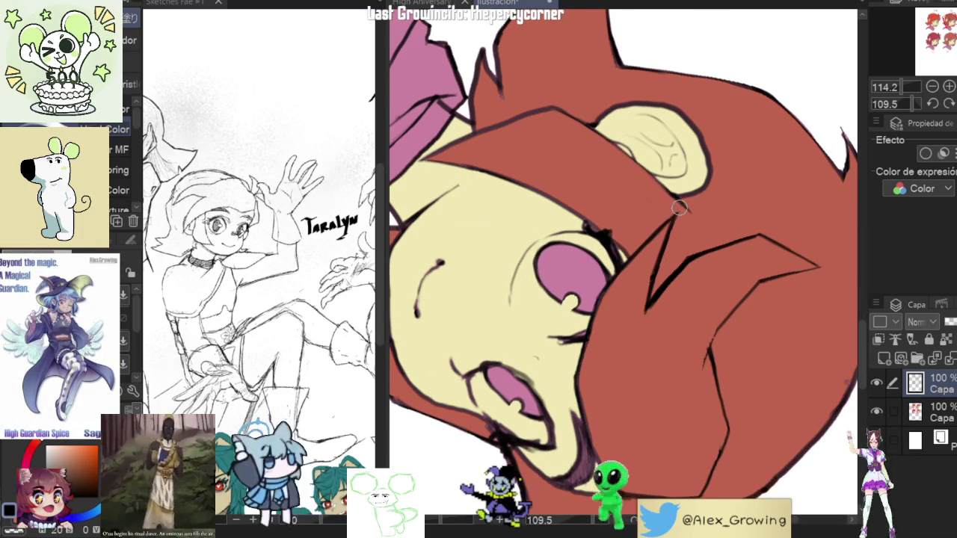
pyautogui.scroll(-5, 673, 239)
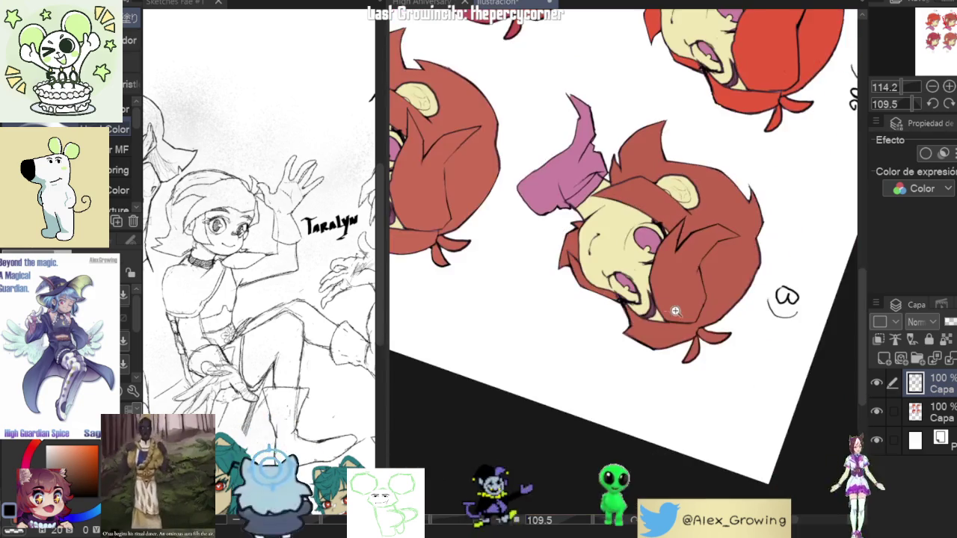
pyautogui.scroll(5, 677, 237)
pyautogui.scroll(-1, 688, 234)
pyautogui.hotkey('ctrl', '0')
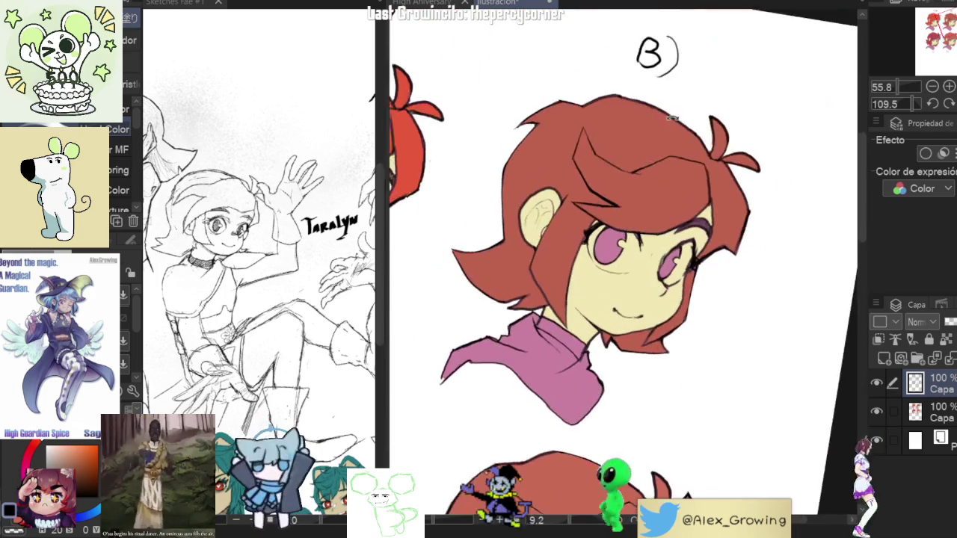
# Select the colour layer below and pan across the head's eyes, mouth, chin and shirt.
pyautogui.scroll(5, 628, 234)
pyautogui.click(942, 415)
pyautogui.scroll(3, 575, 243)
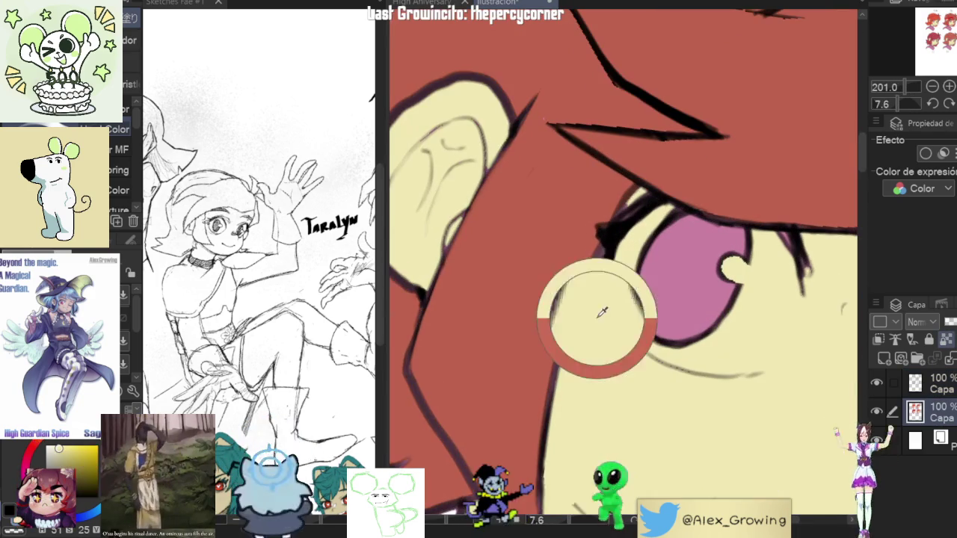
pyautogui.scroll(-3, 616, 224)
pyautogui.scroll(2, 664, 264)
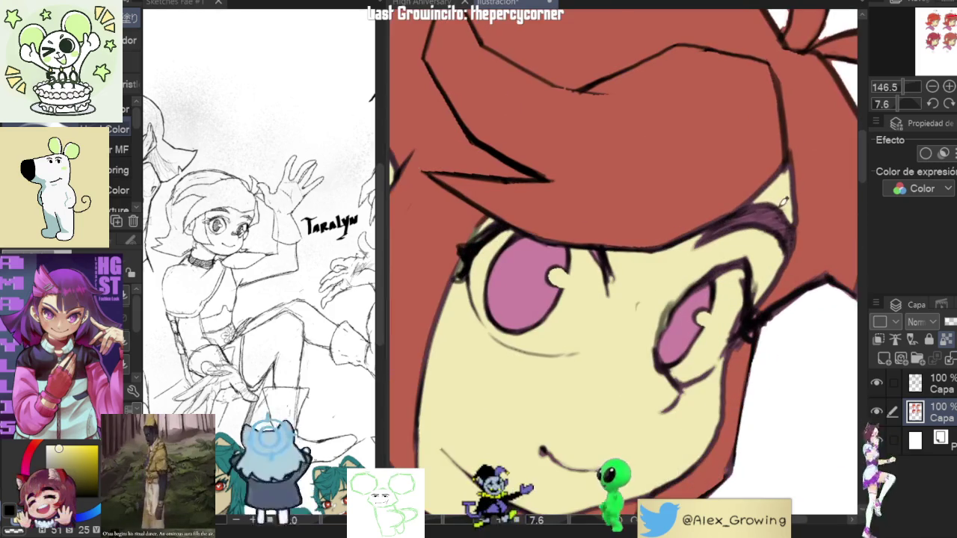
pyautogui.moveTo(738, 187)
pyautogui.mouseDown()
pyautogui.moveTo(786, 236)
pyautogui.moveTo(764, 221)
pyautogui.mouseUp()
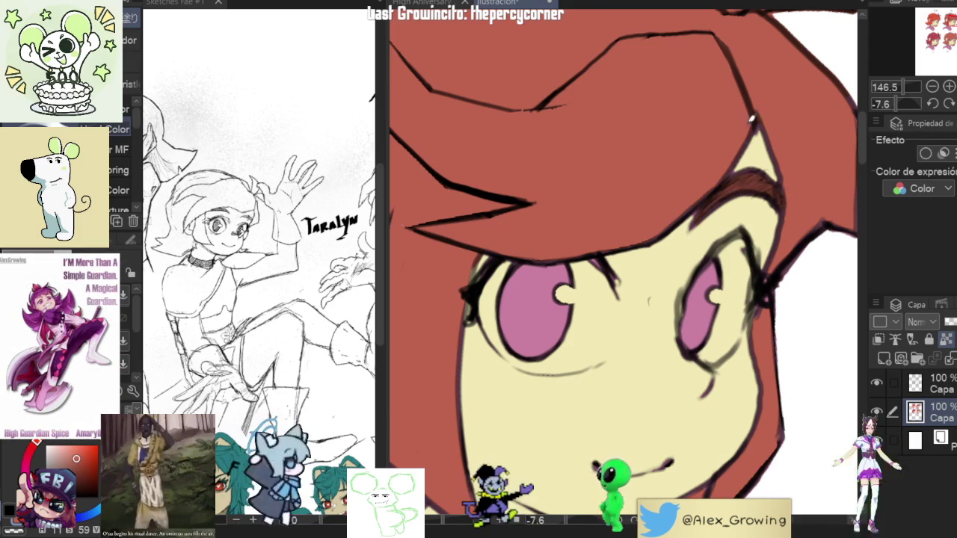
pyautogui.moveTo(816, 200); pyautogui.dragTo(764, 187)
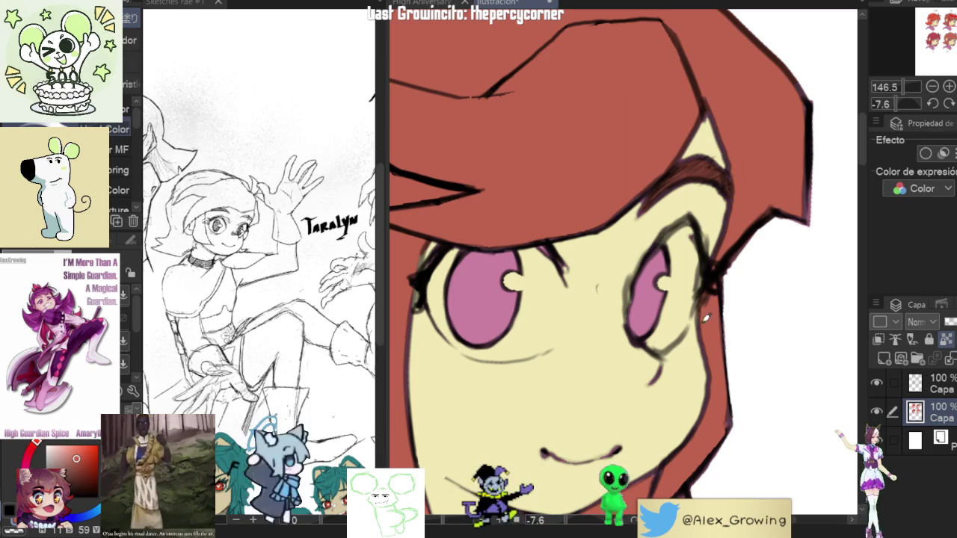
pyautogui.moveTo(735, 405); pyautogui.dragTo(772, 223)
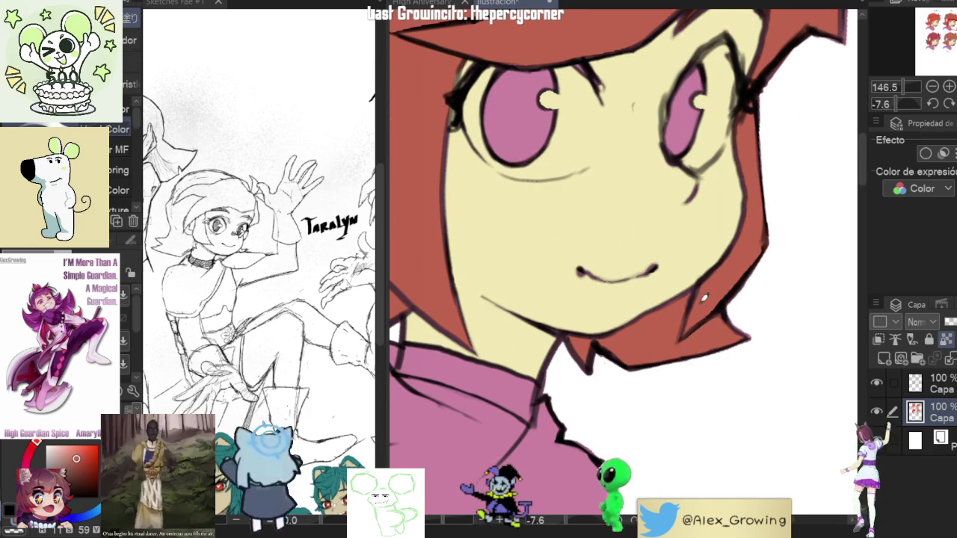
pyautogui.scroll(-5, 686, 368)
pyautogui.scroll(5, 718, 284)
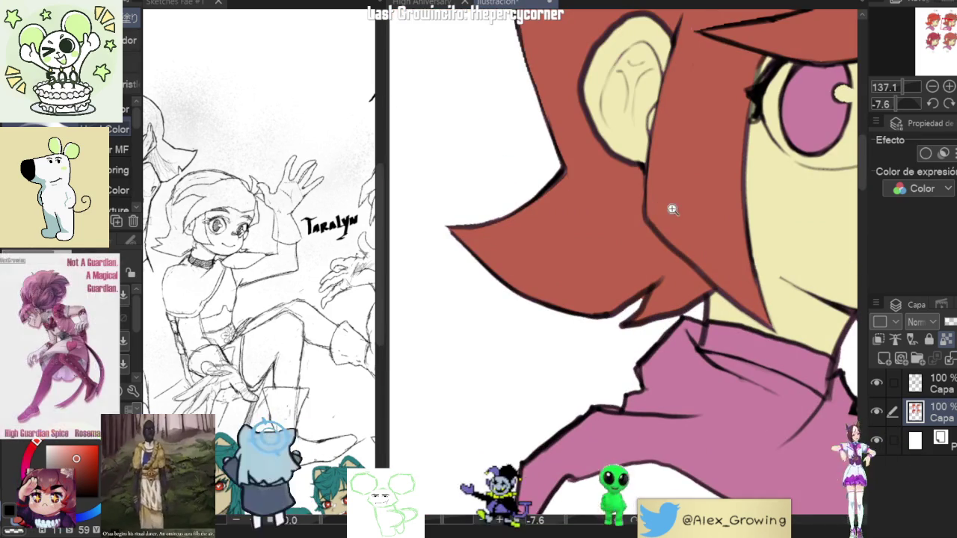
pyautogui.scroll(-5, 664, 205)
pyautogui.scroll(5, 641, 292)
pyautogui.scroll(-3, 641, 292)
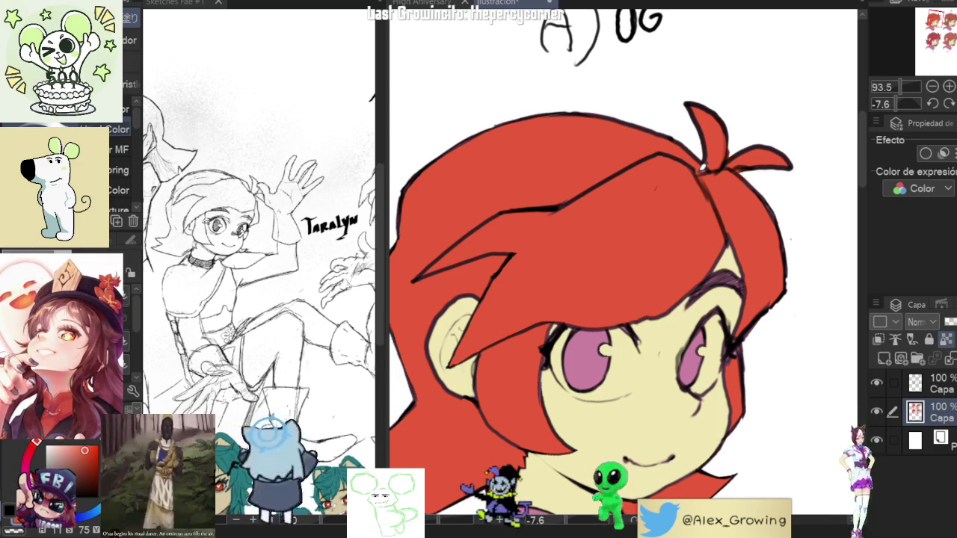
# Zoom in close on head A's eyes and hair and tilt the canvas view.
pyautogui.scroll(2, 751, 279)
pyautogui.scroll(2, 751, 278)
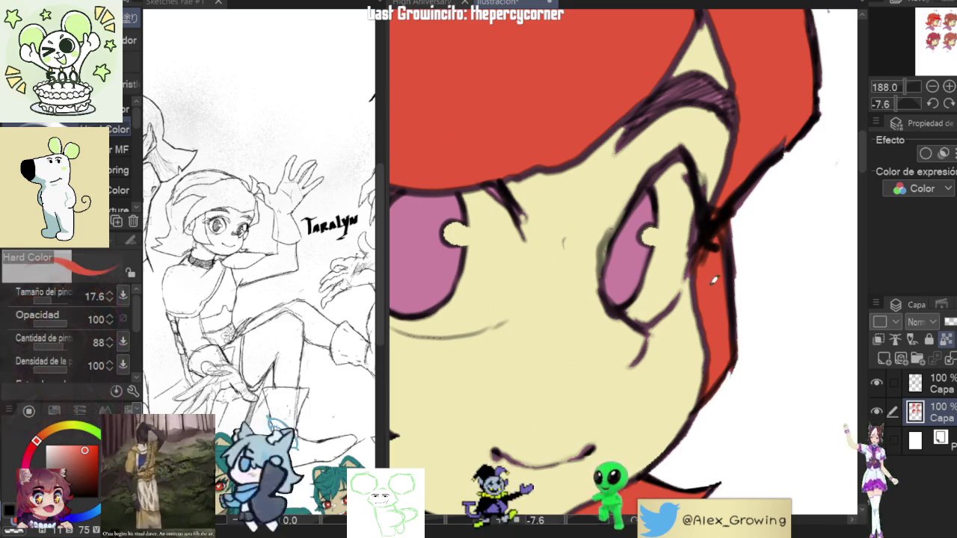
pyautogui.moveTo(761, 165)
pyautogui.mouseDown()
pyautogui.moveTo(739, 223)
pyautogui.moveTo(719, 226)
pyautogui.moveTo(759, 246)
pyautogui.moveTo(675, 183)
pyautogui.mouseUp()
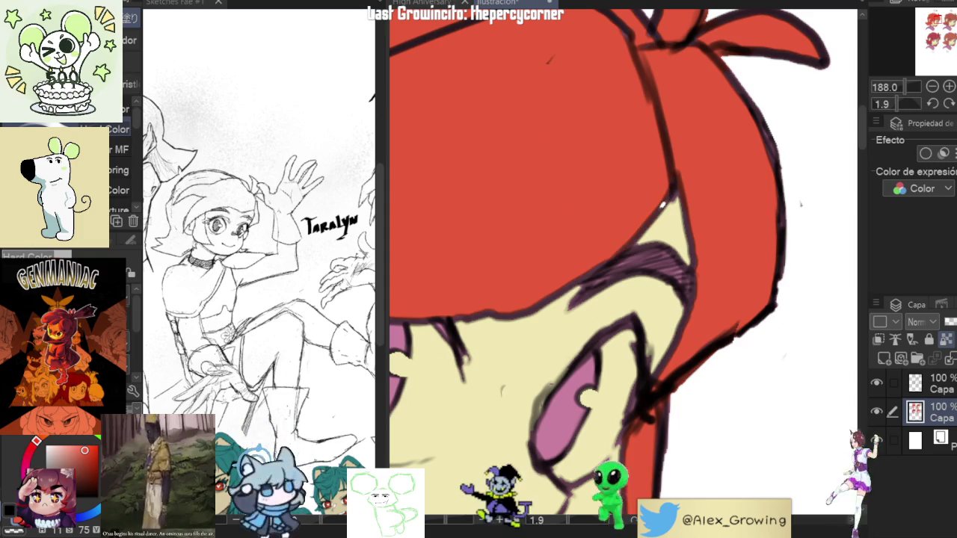
pyautogui.scroll(-5, 676, 191)
pyautogui.scroll(4, 624, 282)
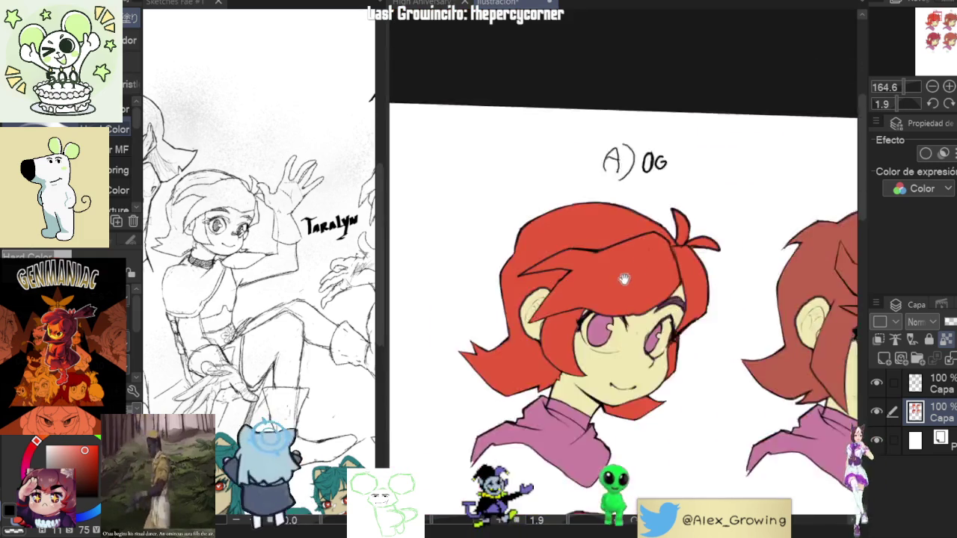
pyautogui.scroll(5, 624, 282)
pyautogui.scroll(-5, 692, 302)
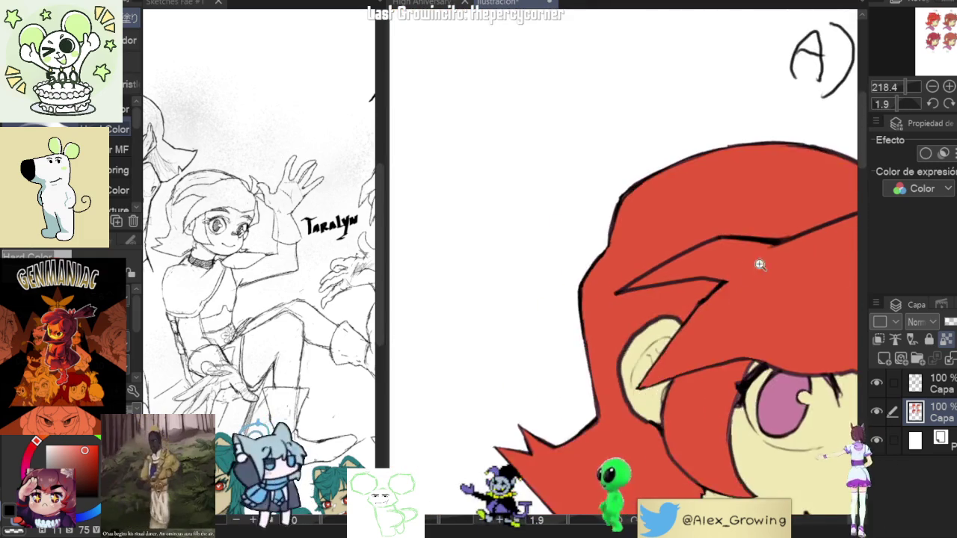
pyautogui.scroll(3, 758, 252)
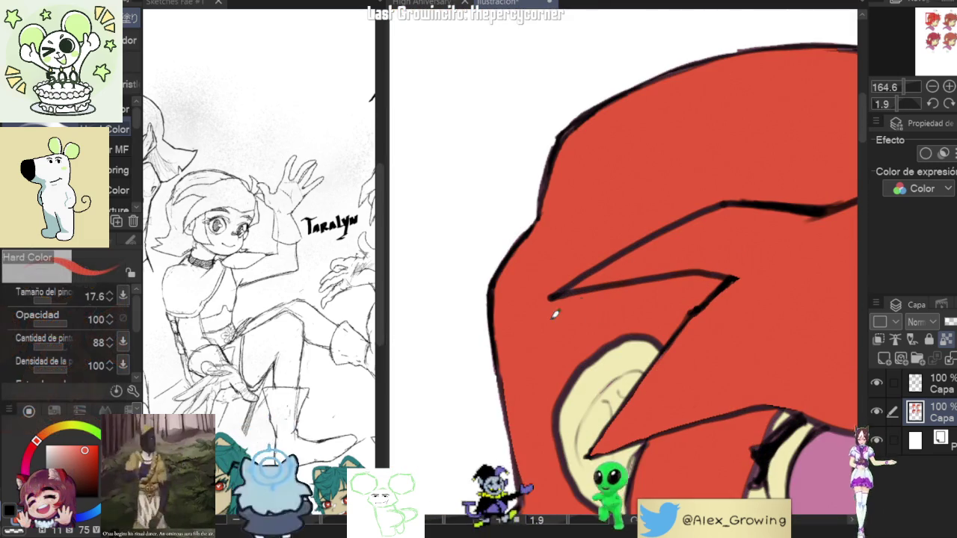
# Zoom back out to about 33% so all four labelled heads A–D show together.
pyautogui.scroll(-5, 803, 186)
pyautogui.scroll(2, 679, 137)
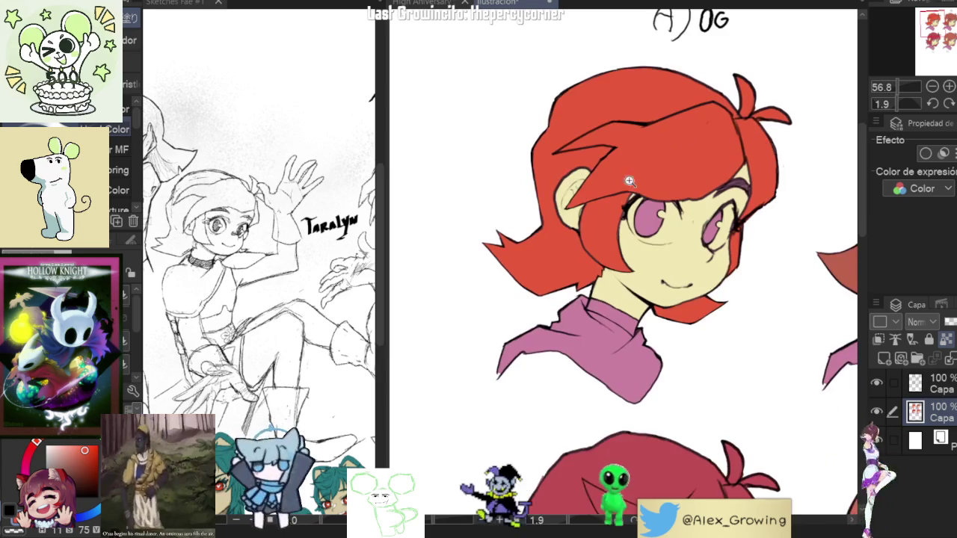
pyautogui.scroll(2, 637, 207)
pyautogui.scroll(3, 637, 207)
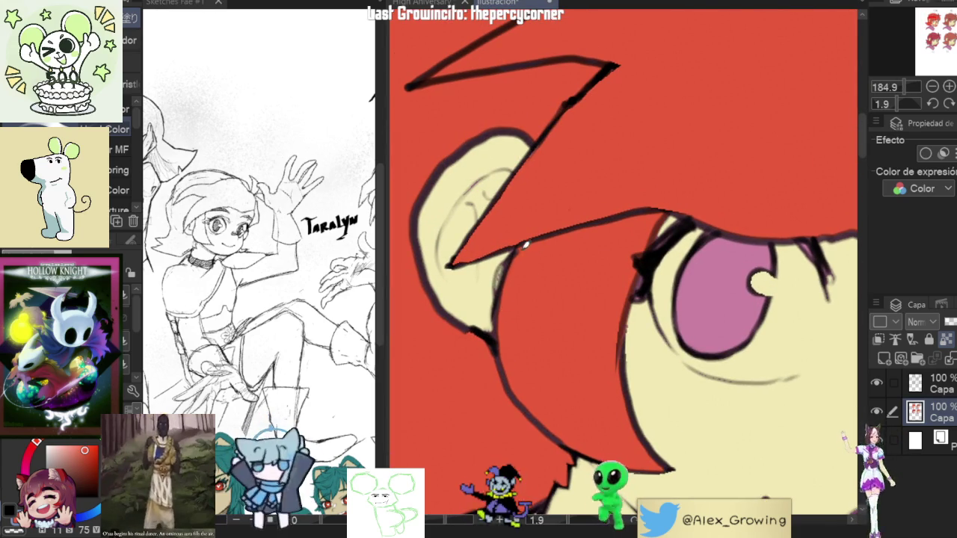
pyautogui.scroll(-3, 488, 343)
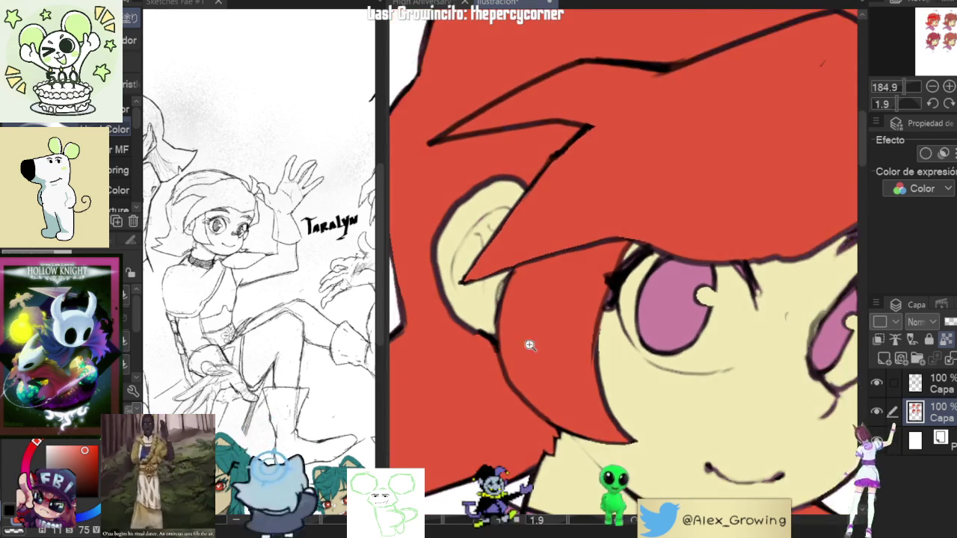
pyautogui.scroll(-2, 513, 346)
pyautogui.scroll(-3, 725, 240)
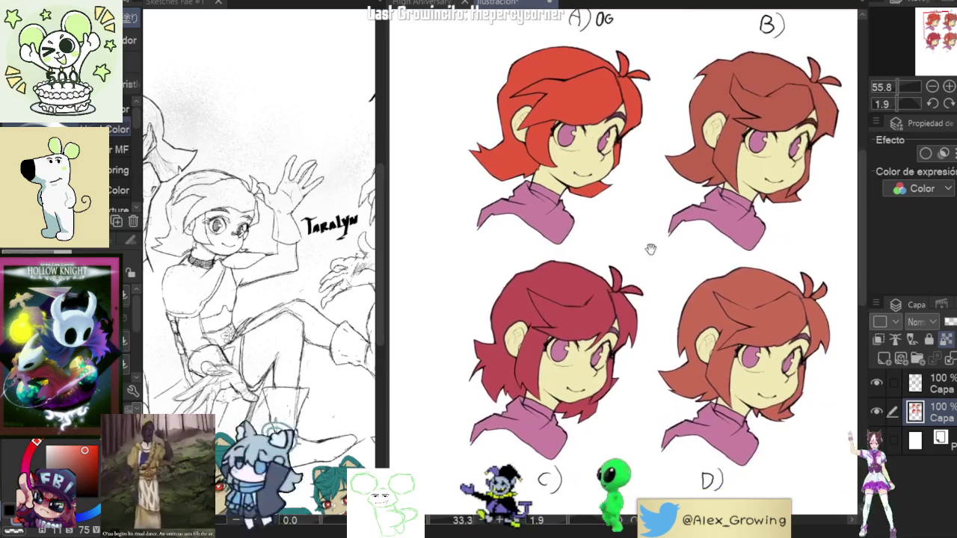
pyautogui.moveTo(645, 261); pyautogui.dragTo(650, 290)
pyautogui.press('g')
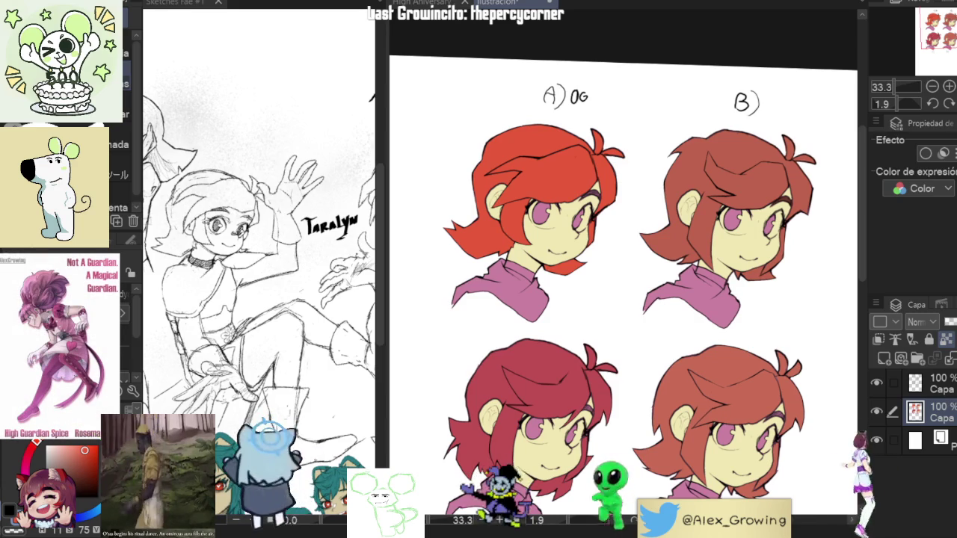
pyautogui.moveTo(758, 269)
pyautogui.mouseDown()
pyautogui.moveTo(724, 231)
pyautogui.moveTo(720, 262)
pyautogui.mouseUp()
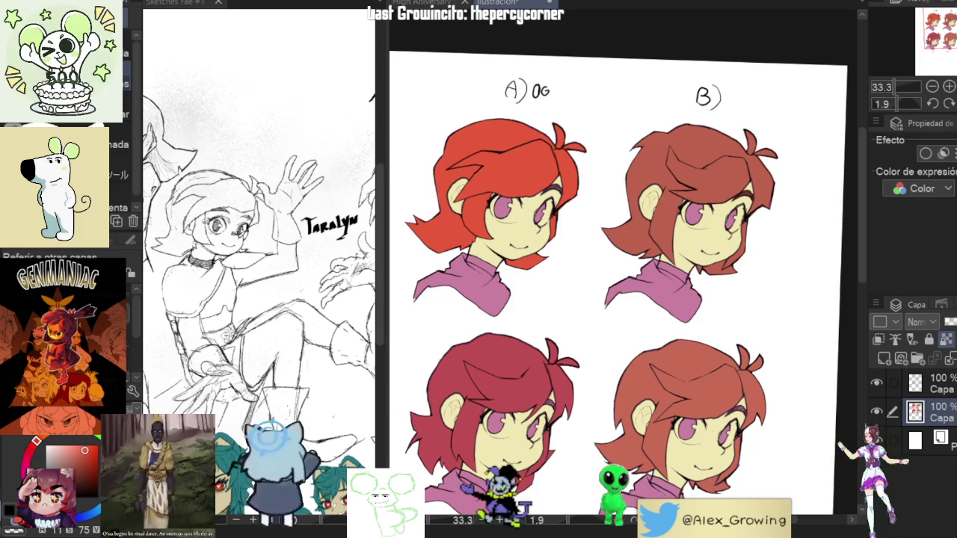
# On the top layer with the Hard Color brush, draw a pointed tuft above head B's hair.
pyautogui.scroll(3, 723, 60)
pyautogui.click(932, 384)
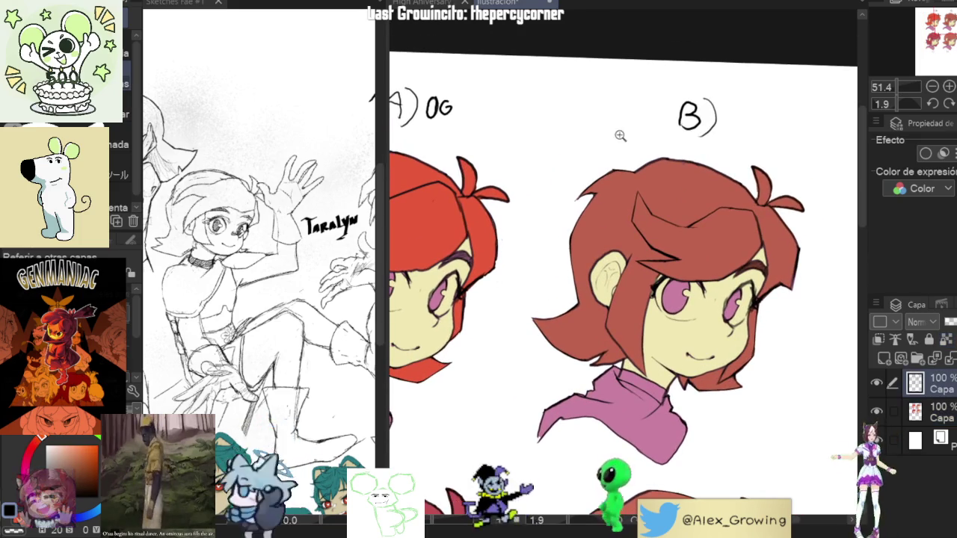
pyautogui.scroll(3, 636, 131)
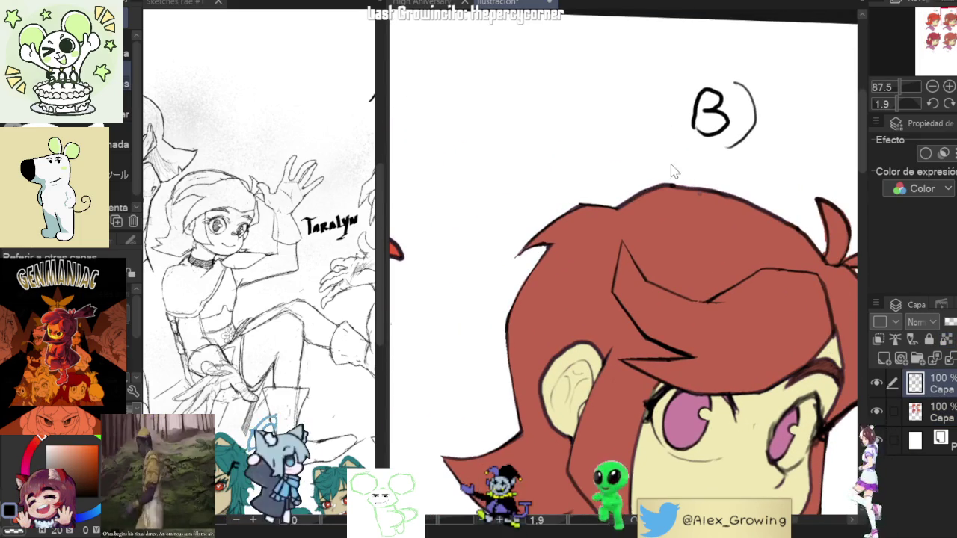
pyautogui.press('b')
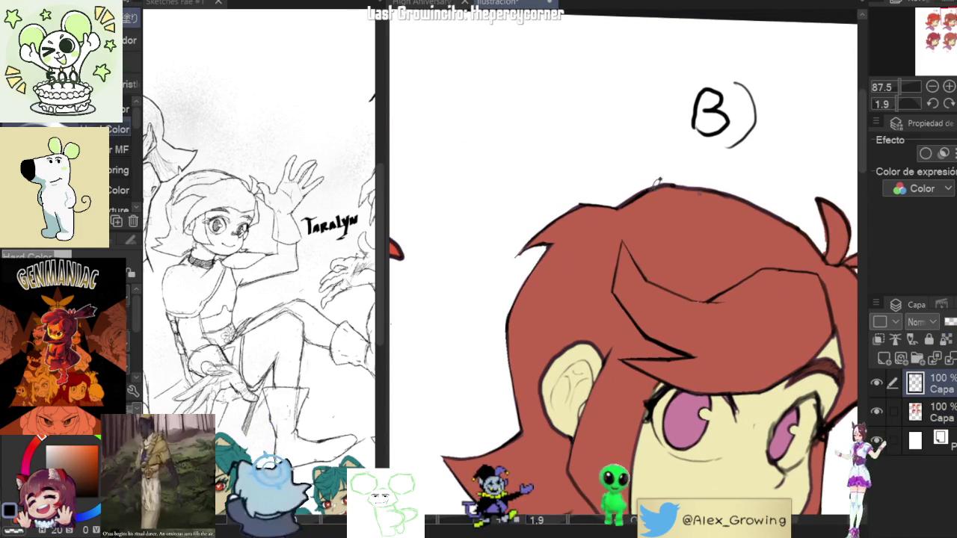
pyautogui.moveTo(639, 208); pyautogui.dragTo(697, 182)
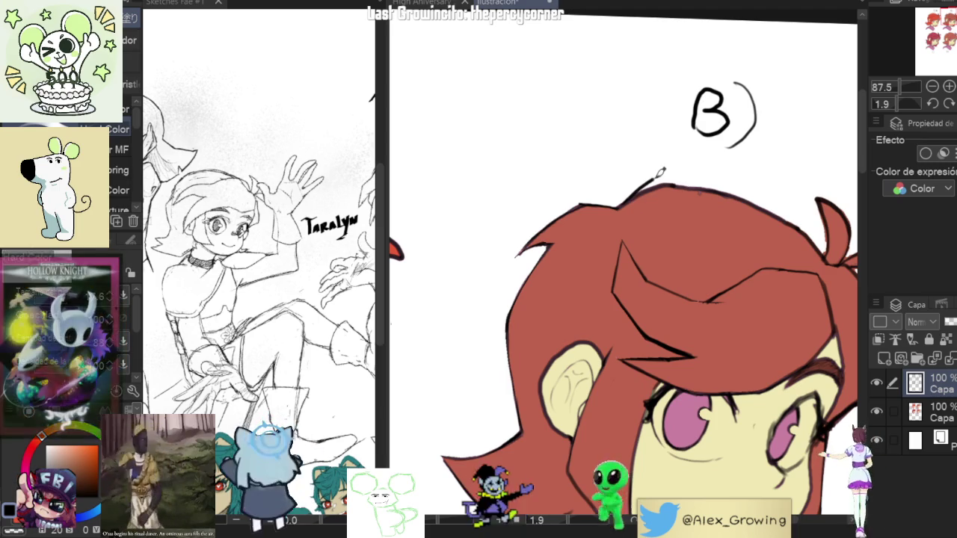
pyautogui.moveTo(703, 166); pyautogui.dragTo(682, 191)
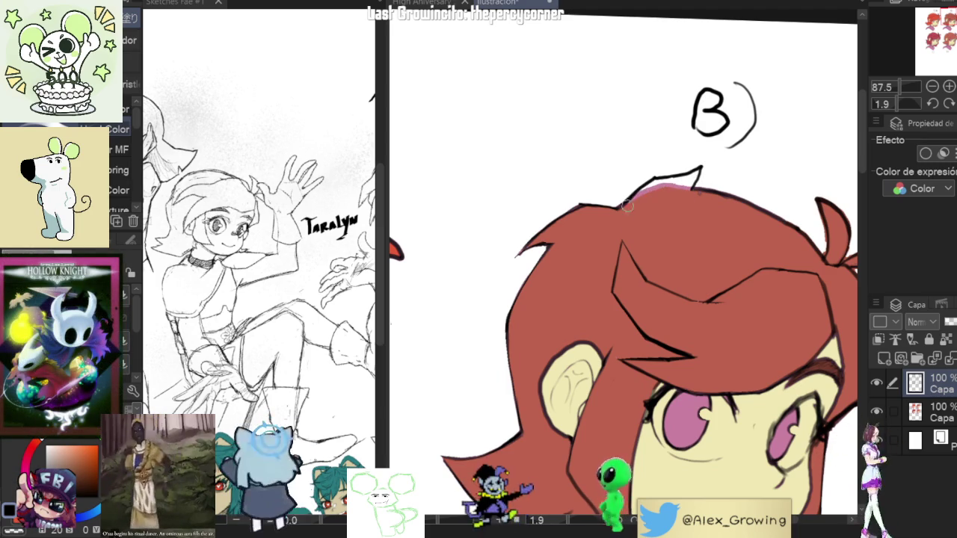
# Draw a new hair strand jutting from the side of head B's hair.
pyautogui.scroll(-2, 699, 181)
pyautogui.scroll(4, 707, 193)
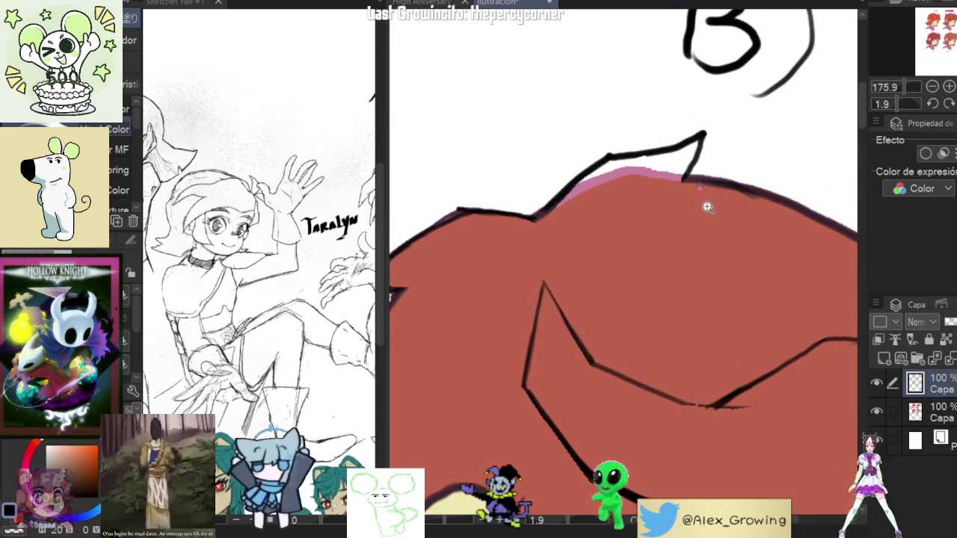
pyautogui.scroll(-3, 695, 206)
pyautogui.scroll(-3, 687, 213)
pyautogui.scroll(4, 650, 217)
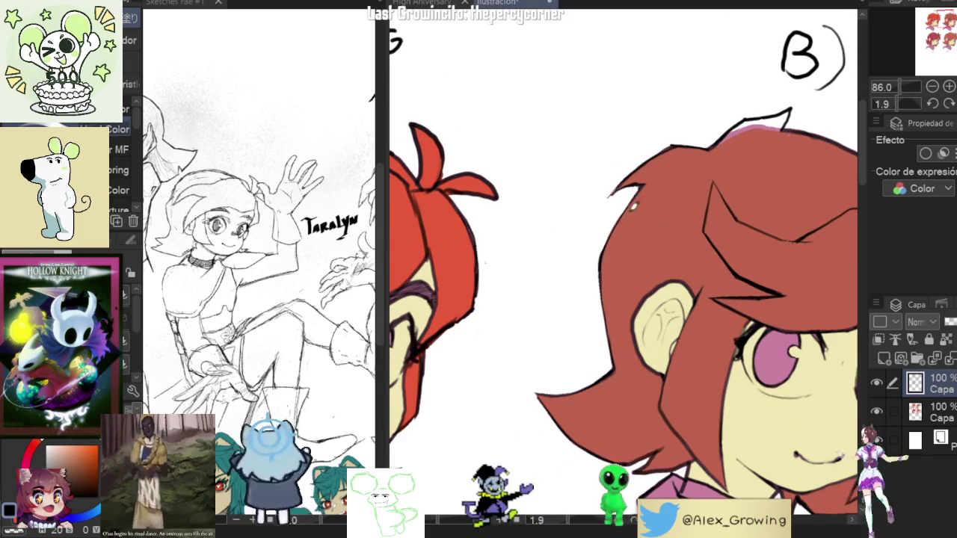
pyautogui.moveTo(620, 222); pyautogui.dragTo(568, 245)
pyautogui.hotkey('ctrl', 'z')
pyautogui.moveTo(636, 203); pyautogui.dragTo(563, 255)
# Touch up the red fill along head B's hair edge.
pyautogui.scroll(2, 625, 210)
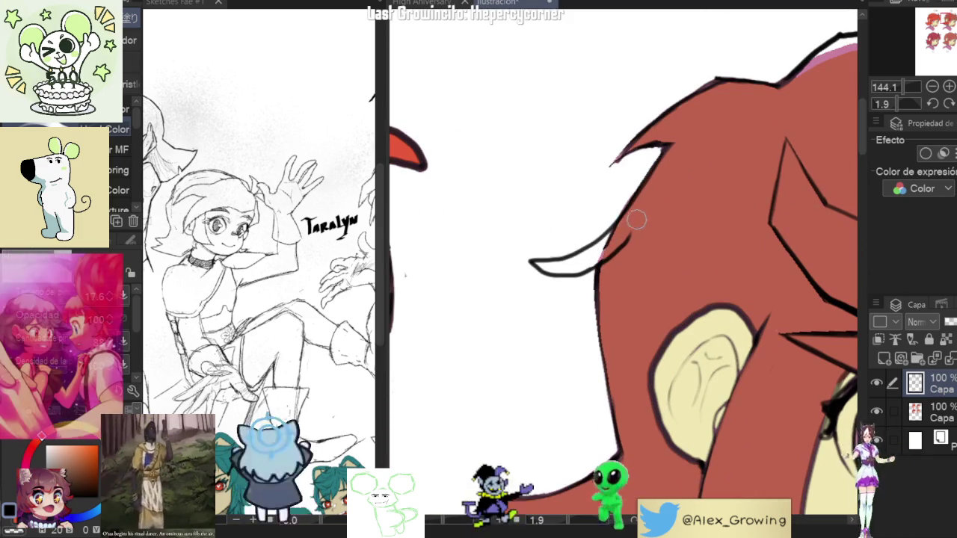
pyautogui.moveTo(619, 243); pyautogui.dragTo(649, 198)
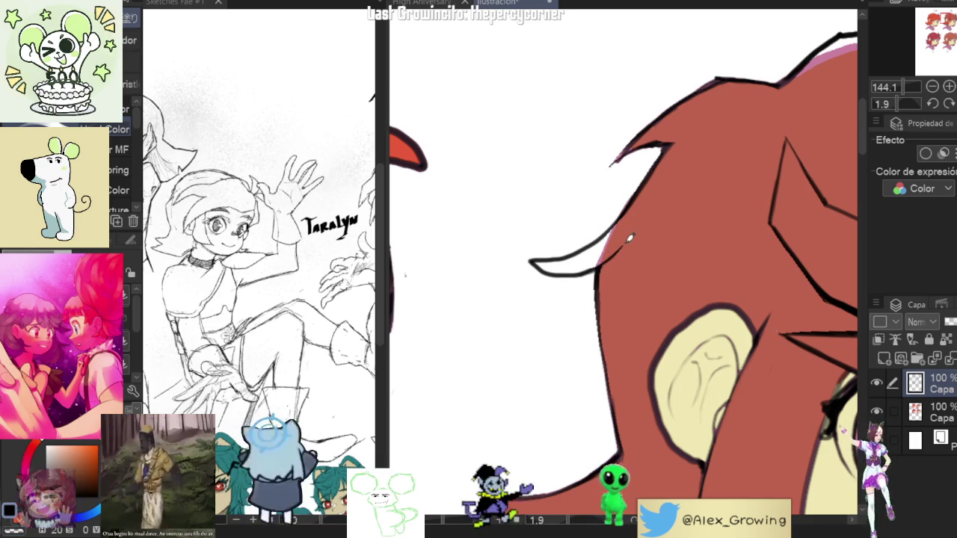
pyautogui.scroll(-2, 626, 234)
pyautogui.scroll(-1, 628, 233)
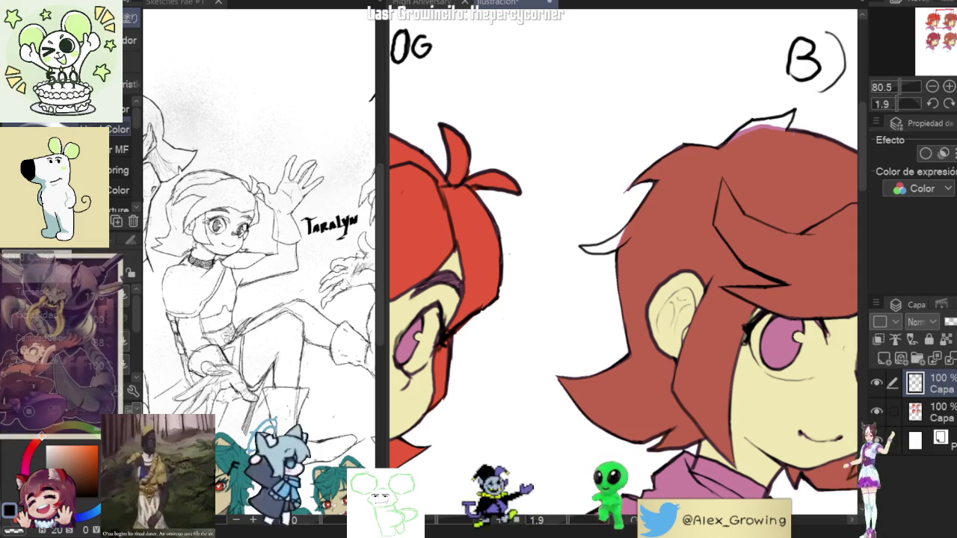
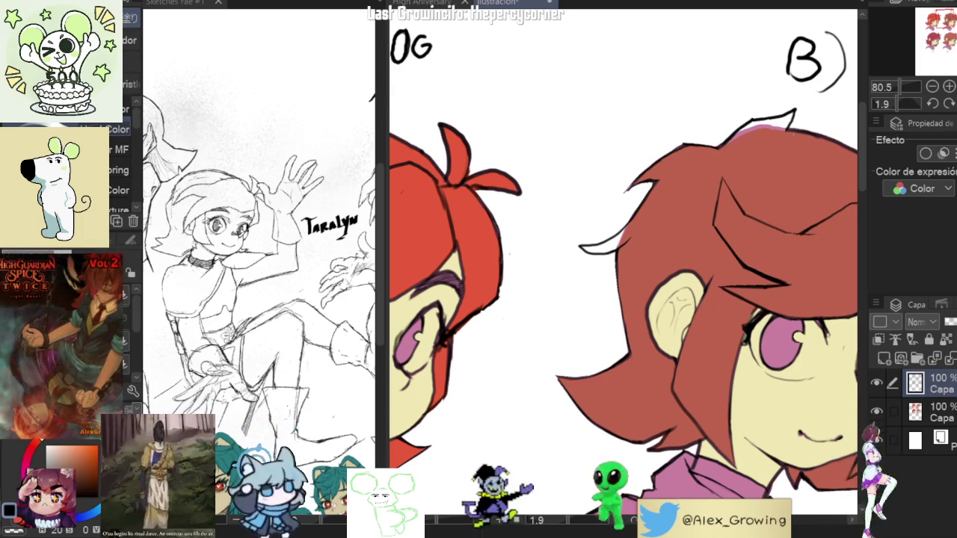
# Undo head B's stray white strand and draw a black pointed lock at its left hair edge.
pyautogui.scroll(-3, 754, 146)
pyautogui.scroll(3, 754, 146)
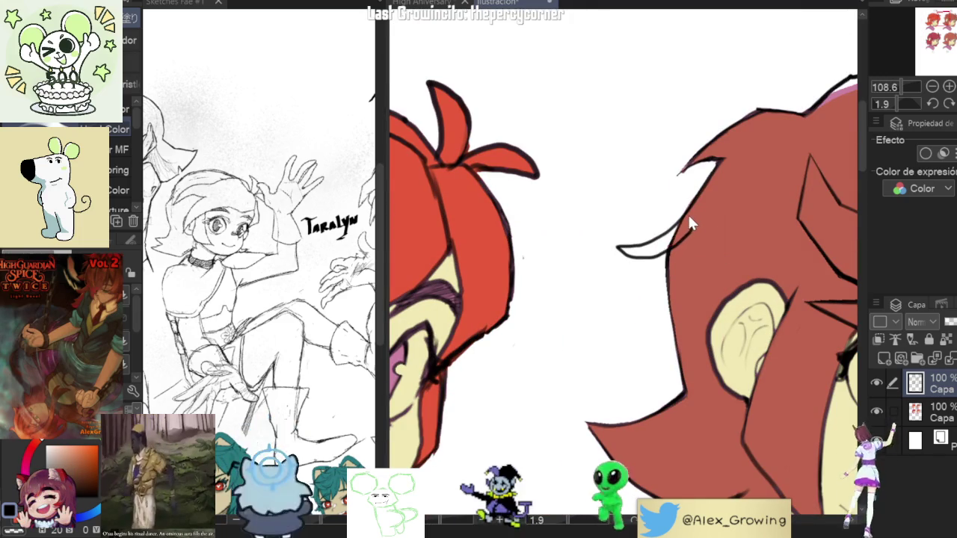
pyautogui.hotkey('ctrl', 'z')
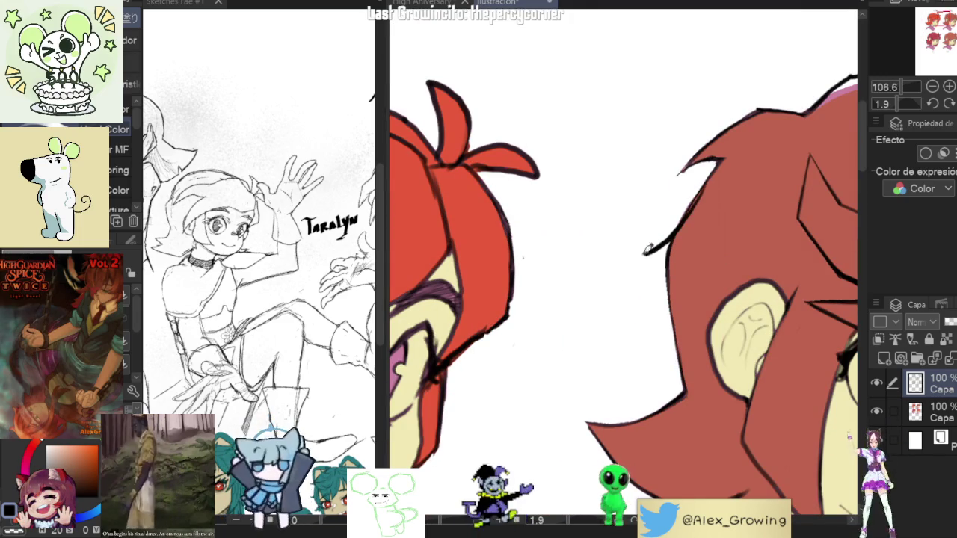
pyautogui.moveTo(676, 225)
pyautogui.mouseDown()
pyautogui.moveTo(669, 273)
pyautogui.moveTo(715, 174)
pyautogui.moveTo(686, 201)
pyautogui.mouseUp()
pyautogui.scroll(3, 673, 258)
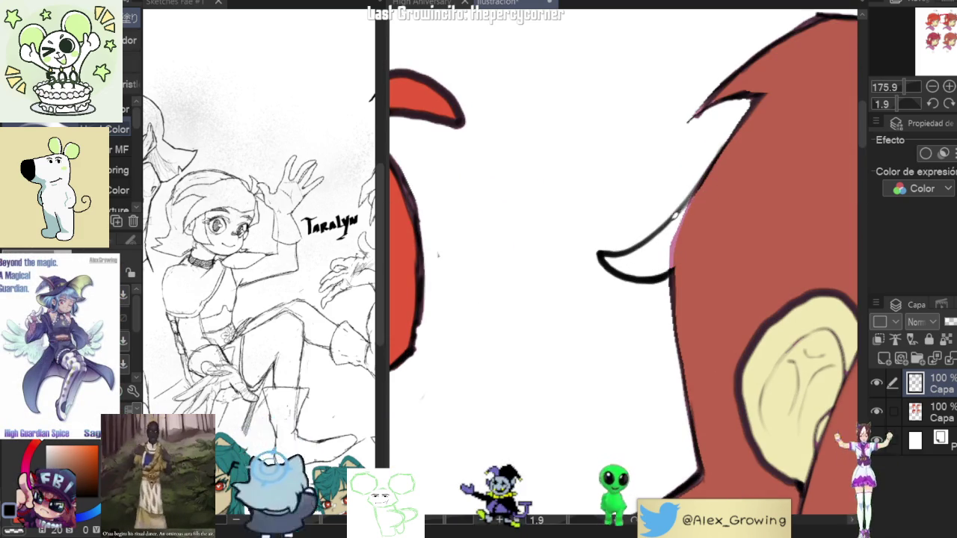
pyautogui.scroll(-2, 707, 171)
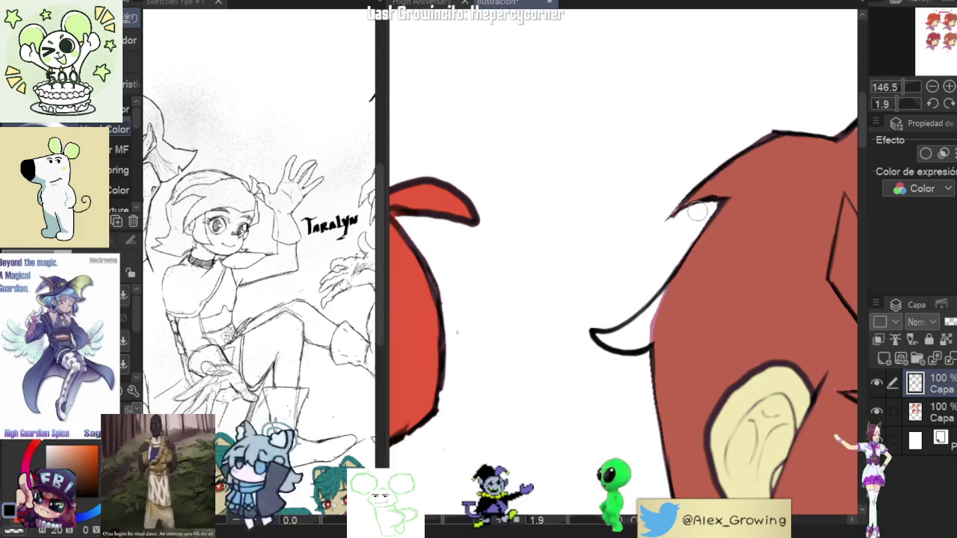
pyautogui.scroll(-4, 695, 221)
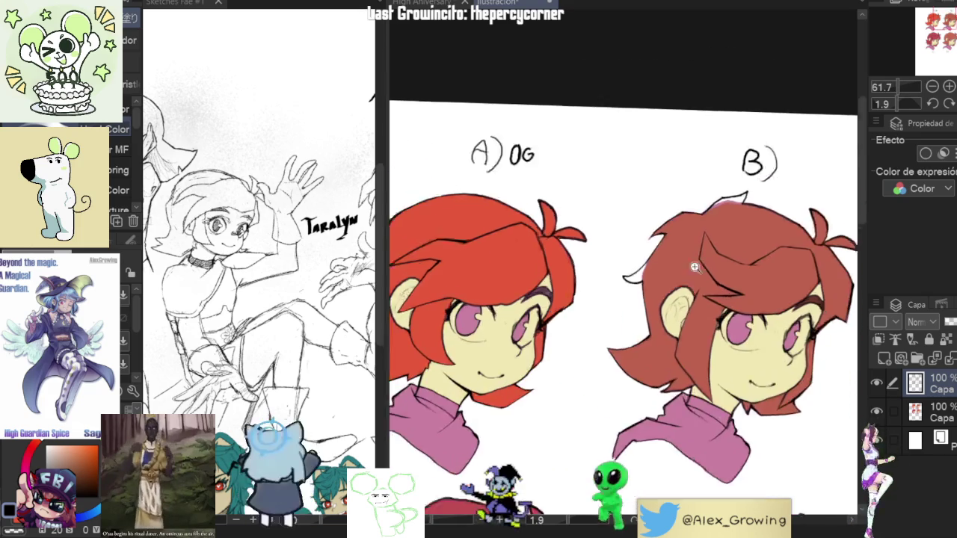
pyautogui.scroll(-2, 738, 165)
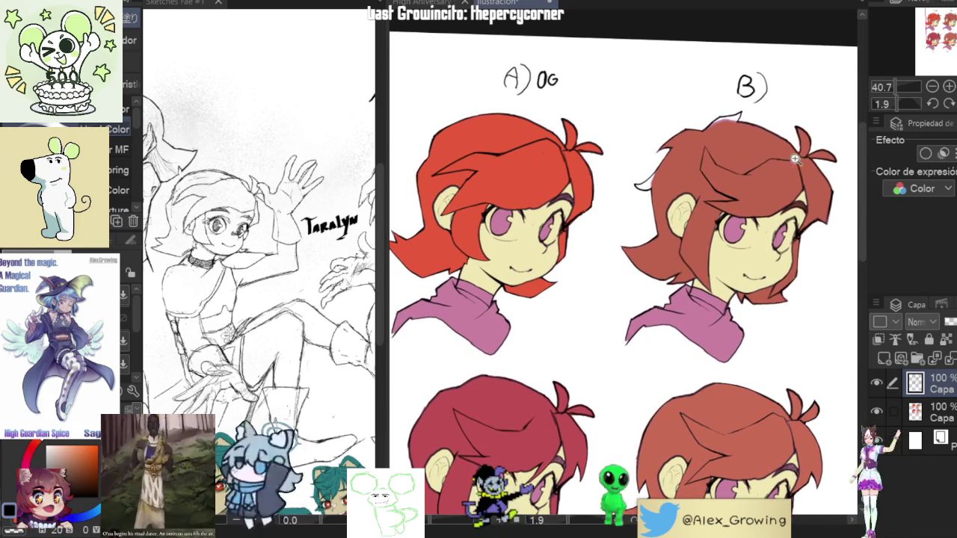
pyautogui.scroll(-1, 738, 165)
pyautogui.scroll(5, 751, 176)
pyautogui.scroll(2, 751, 176)
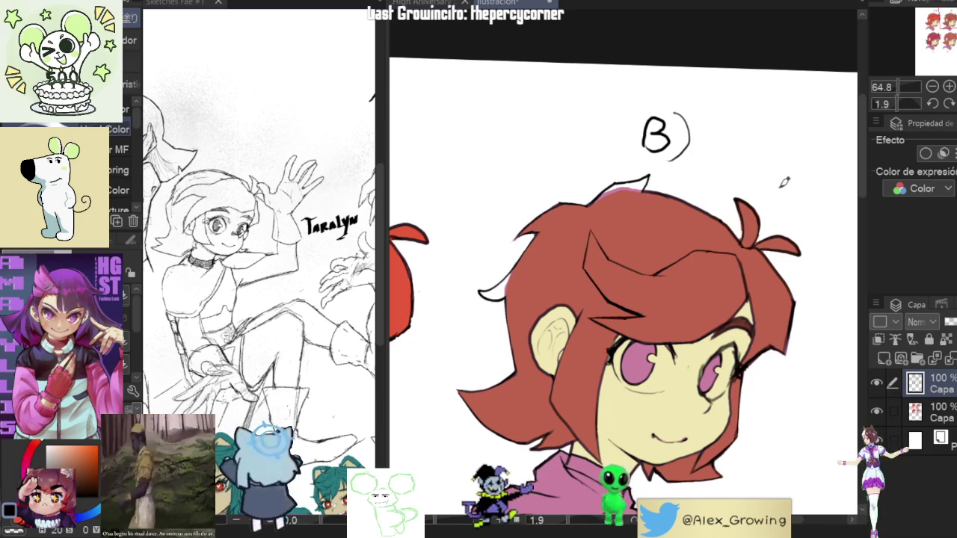
pyautogui.moveTo(787, 176); pyautogui.dragTo(599, 303)
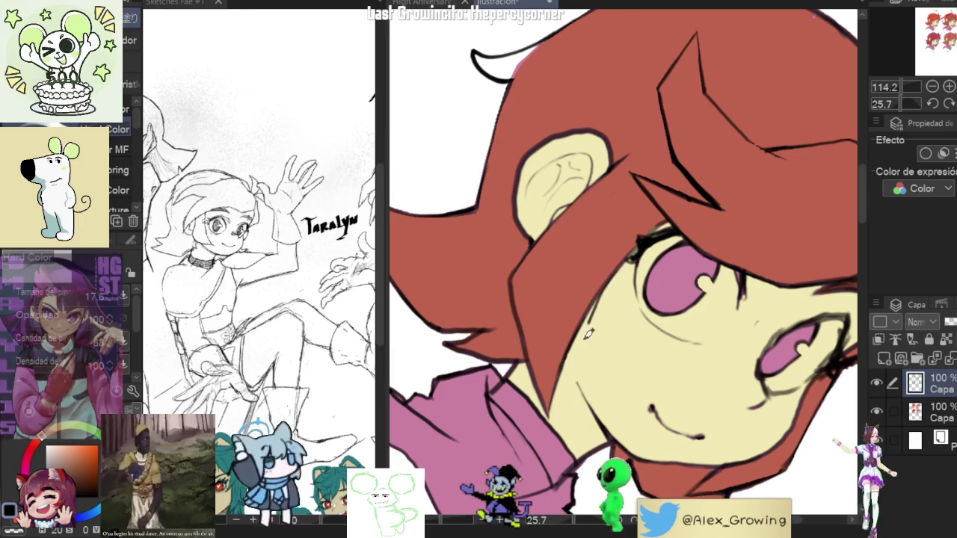
# Draw dark strand strokes in head B's bangs and redraw the top tuft's lower edge.
pyautogui.scroll(-5, 598, 303)
pyautogui.scroll(6, 602, 329)
pyautogui.moveTo(632, 281); pyautogui.dragTo(624, 373)
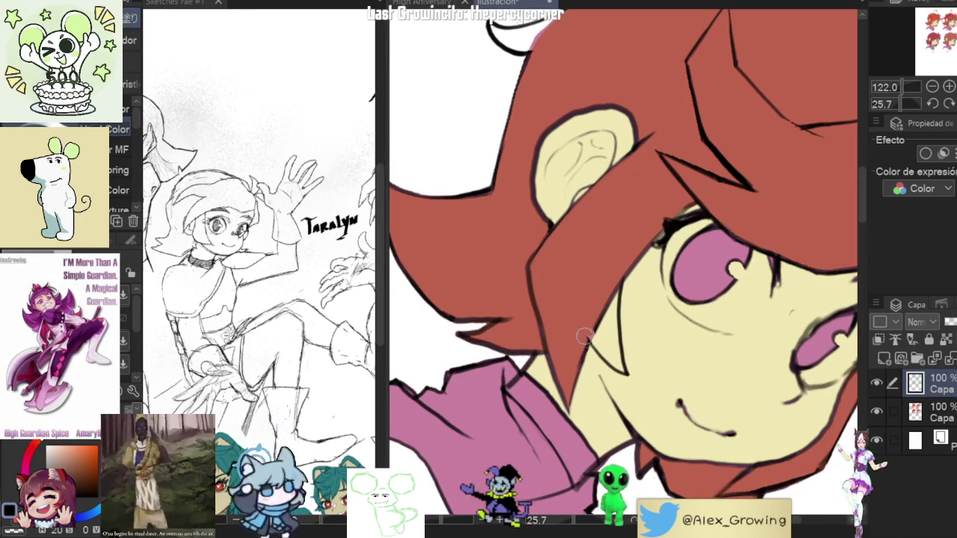
pyautogui.moveTo(593, 332)
pyautogui.mouseDown()
pyautogui.moveTo(748, 218)
pyautogui.moveTo(778, 289)
pyautogui.moveTo(606, 339)
pyautogui.mouseUp()
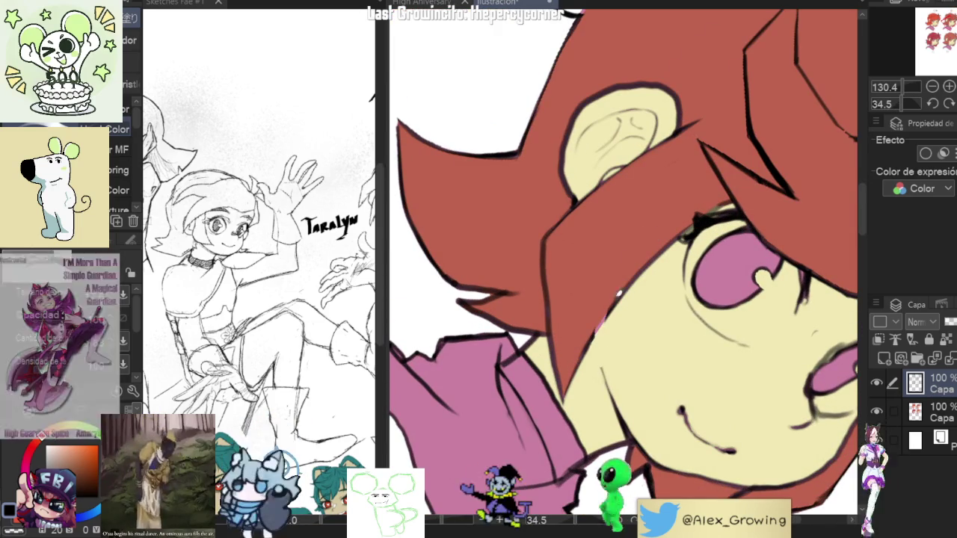
pyautogui.moveTo(600, 299); pyautogui.dragTo(598, 350)
pyautogui.moveTo(600, 299); pyautogui.dragTo(607, 351)
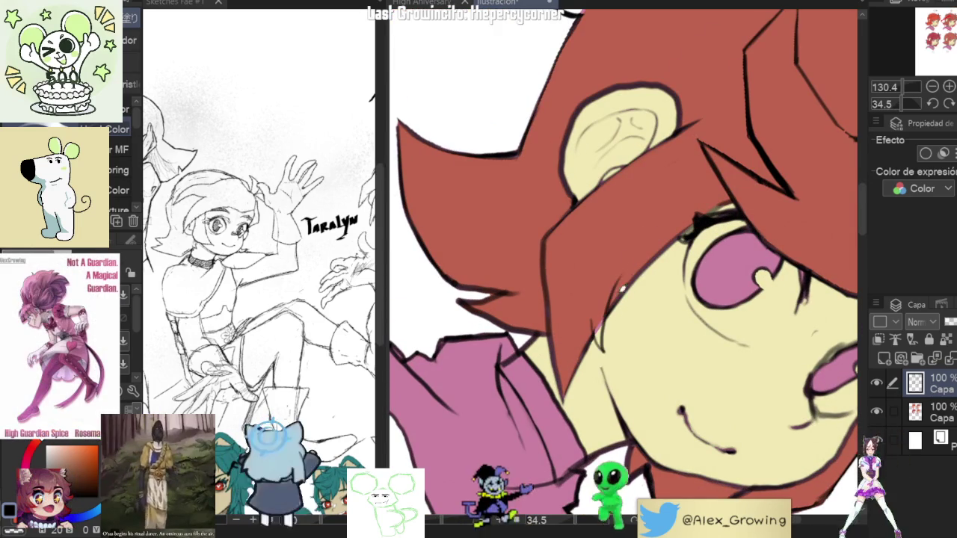
pyautogui.moveTo(626, 296)
pyautogui.mouseDown()
pyautogui.moveTo(696, 248)
pyautogui.moveTo(754, 303)
pyautogui.moveTo(662, 214)
pyautogui.moveTo(757, 155)
pyautogui.moveTo(737, 225)
pyautogui.moveTo(663, 222)
pyautogui.moveTo(736, 217)
pyautogui.mouseUp()
pyautogui.moveTo(656, 217); pyautogui.dragTo(713, 213)
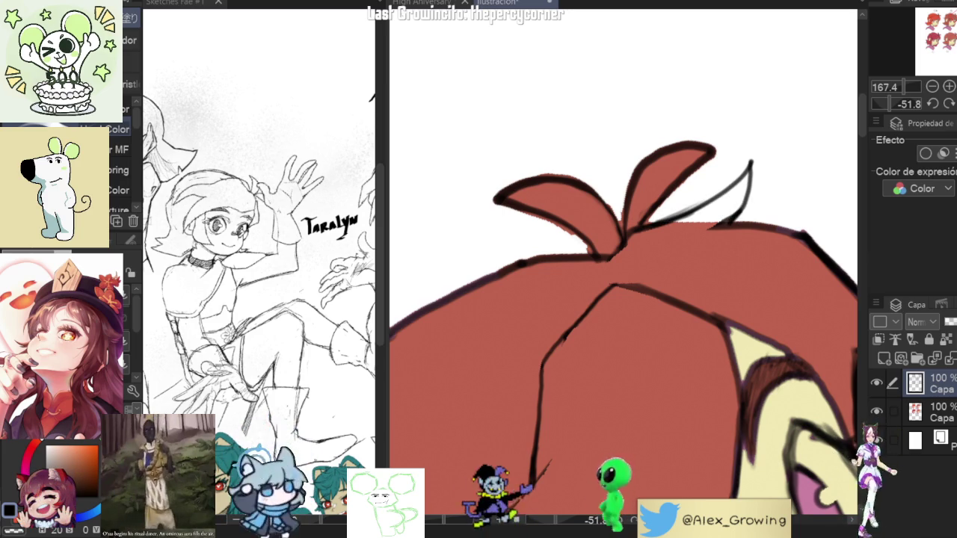
# Ink a black line along head B's right hair edge.
pyautogui.scroll(-3, 708, 256)
pyautogui.scroll(-2, 748, 270)
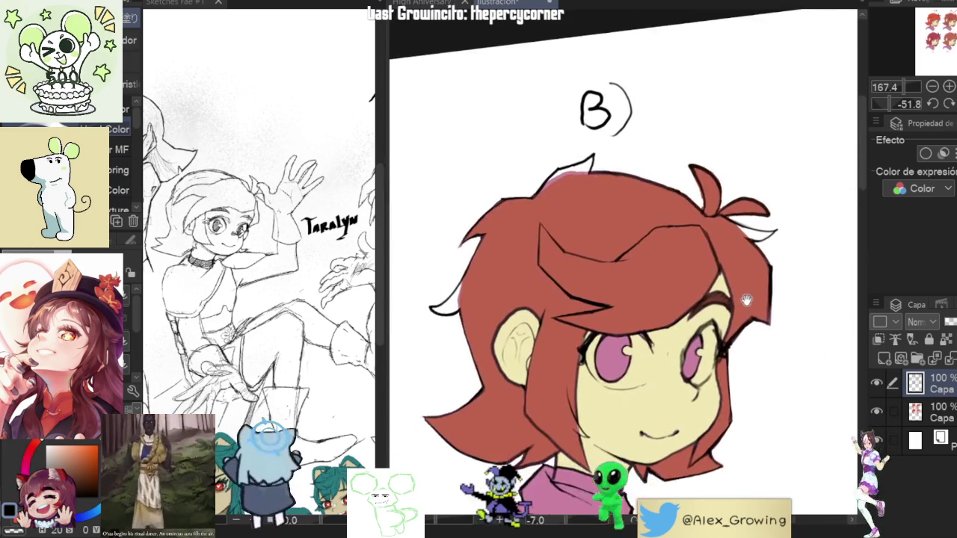
pyautogui.moveTo(779, 279); pyautogui.dragTo(748, 321)
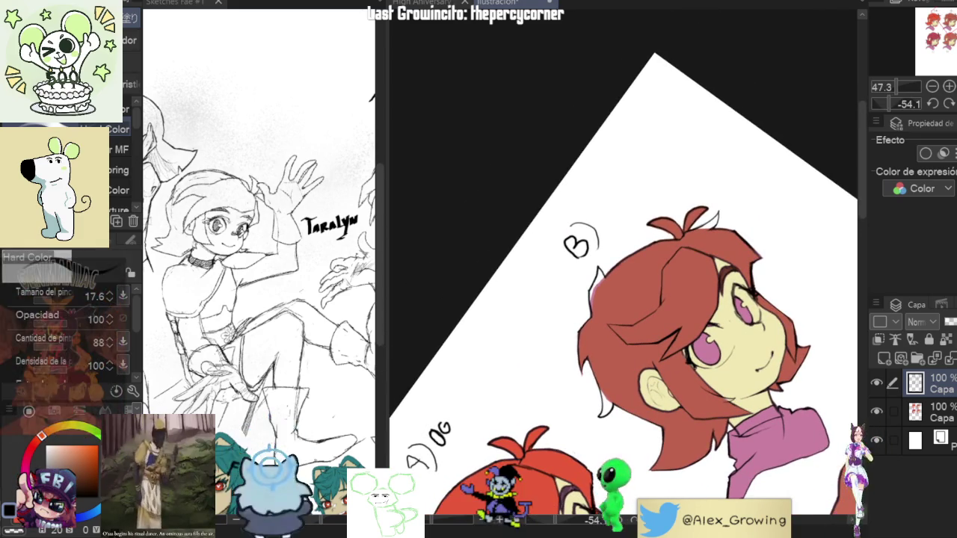
pyautogui.moveTo(643, 314); pyautogui.dragTo(590, 263)
pyautogui.scroll(2, 590, 263)
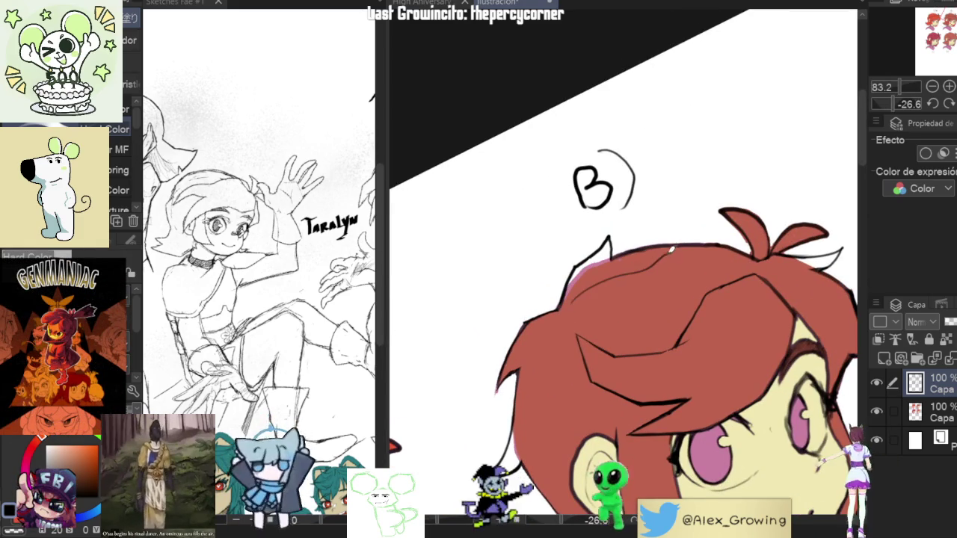
pyautogui.moveTo(773, 234); pyautogui.dragTo(755, 275)
pyautogui.scroll(-1, 763, 246)
pyautogui.scroll(-2, 757, 275)
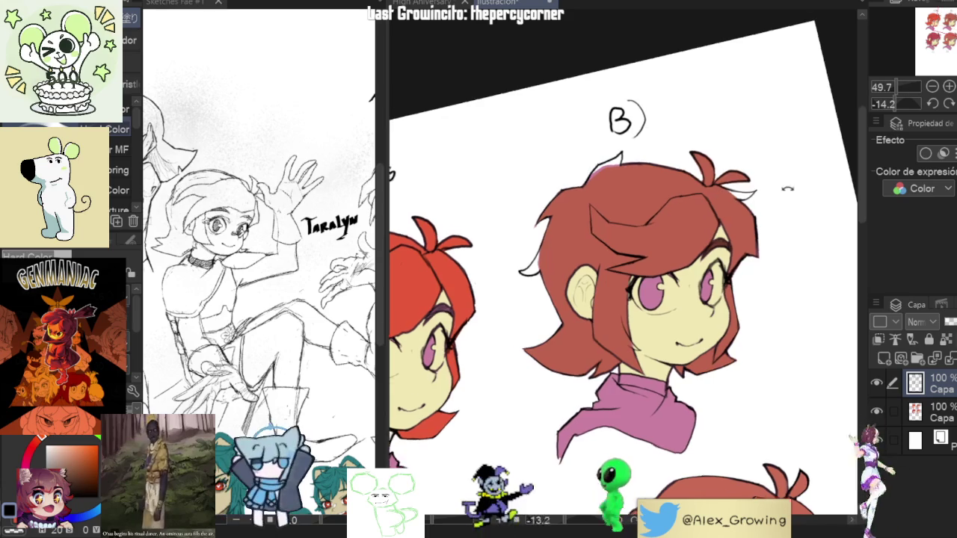
pyautogui.moveTo(756, 269); pyautogui.dragTo(732, 221)
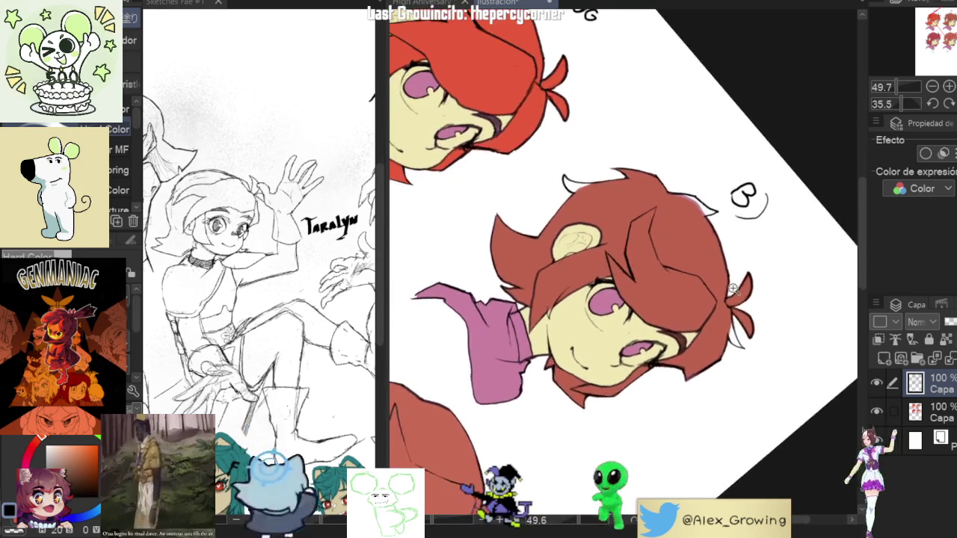
pyautogui.scroll(3, 733, 221)
pyautogui.moveTo(724, 306)
pyautogui.mouseDown()
pyautogui.moveTo(739, 213)
pyautogui.moveTo(718, 235)
pyautogui.mouseUp()
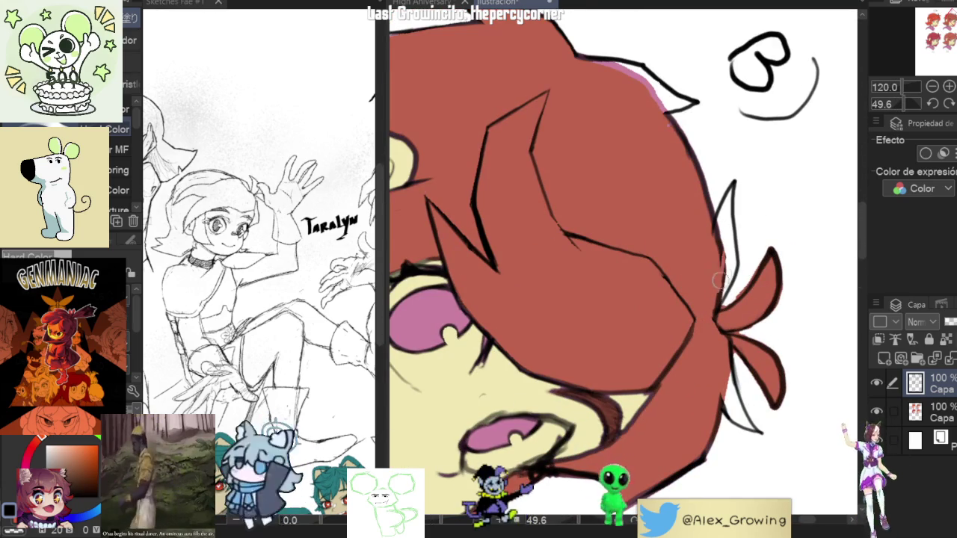
# Soften head B's upper-left outline and repaint its left hair edge red, removing the white spike.
pyautogui.moveTo(716, 249)
pyautogui.mouseDown()
pyautogui.moveTo(601, 269)
pyautogui.moveTo(619, 227)
pyautogui.moveTo(562, 292)
pyautogui.mouseUp()
pyautogui.scroll(3, 601, 269)
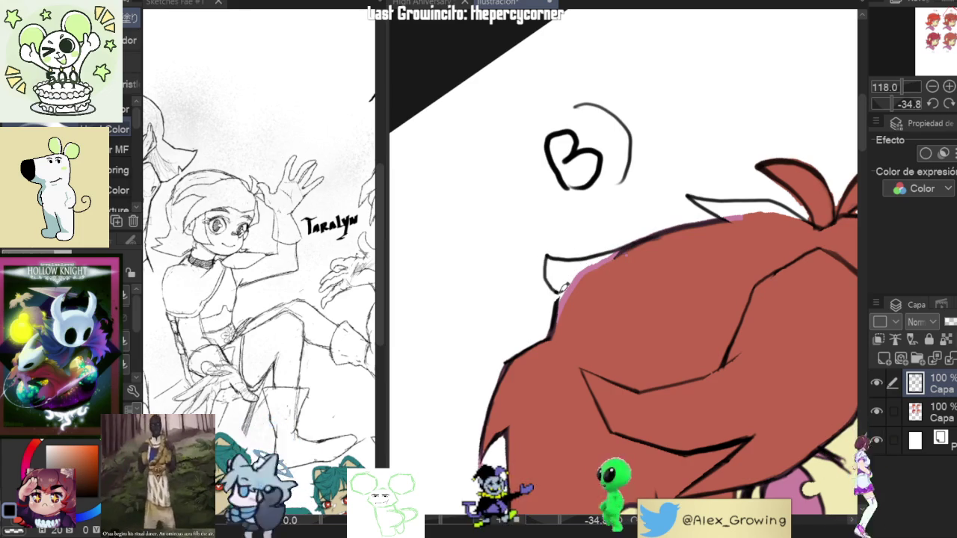
pyautogui.moveTo(557, 326); pyautogui.dragTo(593, 272)
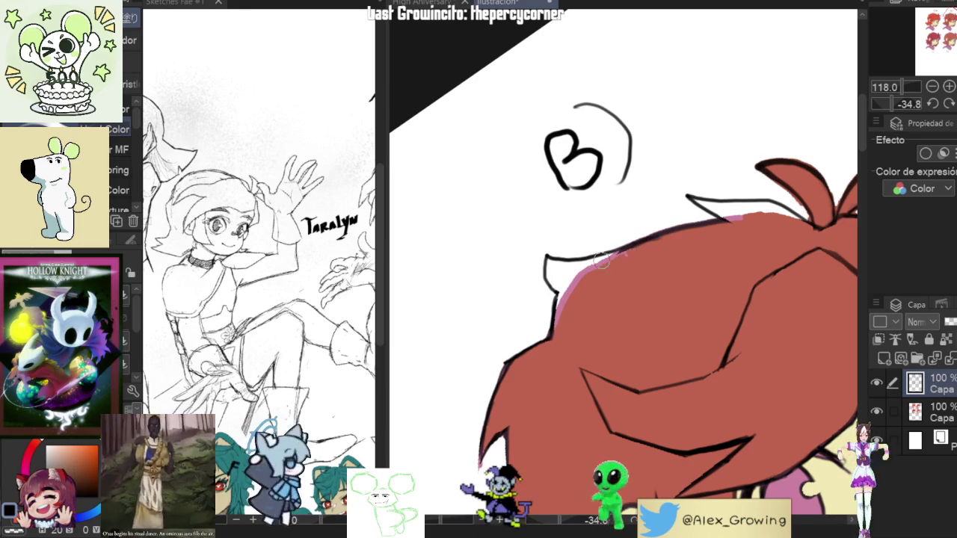
pyautogui.scroll(-5, 602, 260)
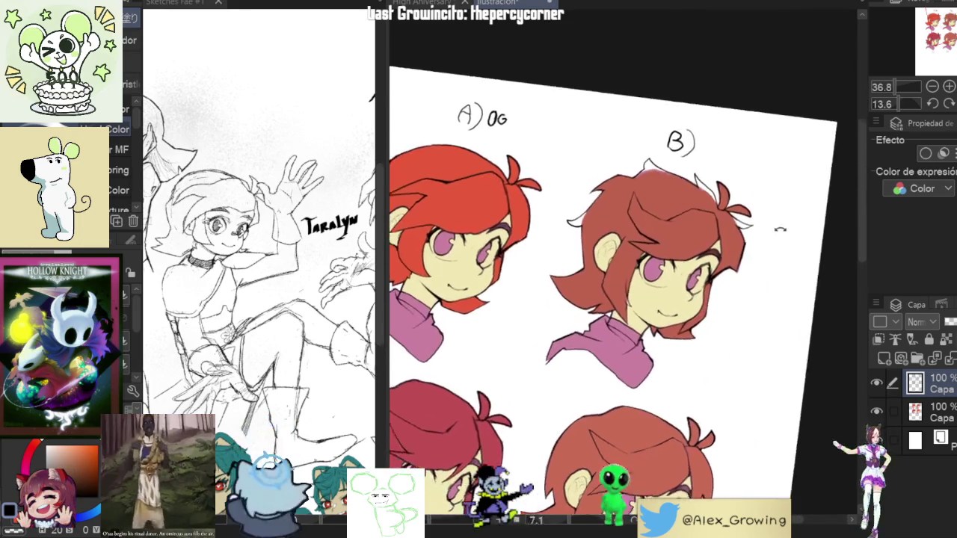
pyautogui.moveTo(782, 235); pyautogui.dragTo(673, 187)
pyautogui.scroll(5, 575, 301)
pyautogui.moveTo(575, 301); pyautogui.dragTo(519, 370)
pyautogui.moveTo(560, 329)
pyautogui.mouseDown()
pyautogui.moveTo(547, 377)
pyautogui.moveTo(553, 336)
pyautogui.mouseUp()
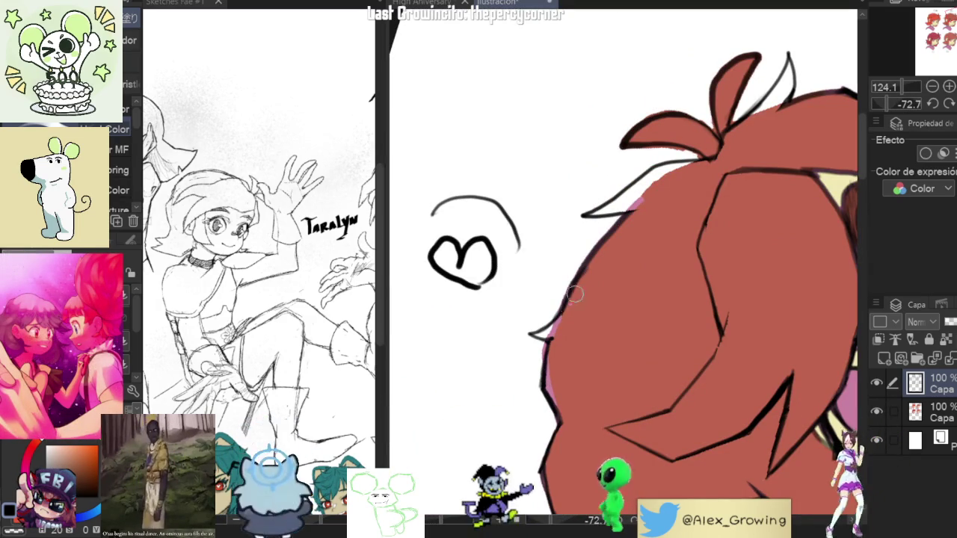
pyautogui.scroll(-5, 574, 275)
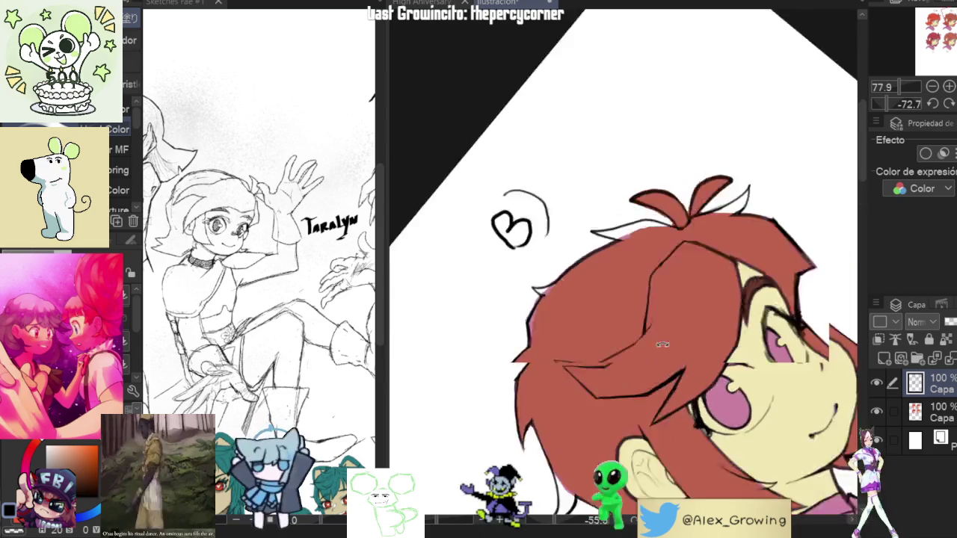
pyautogui.scroll(5, 563, 272)
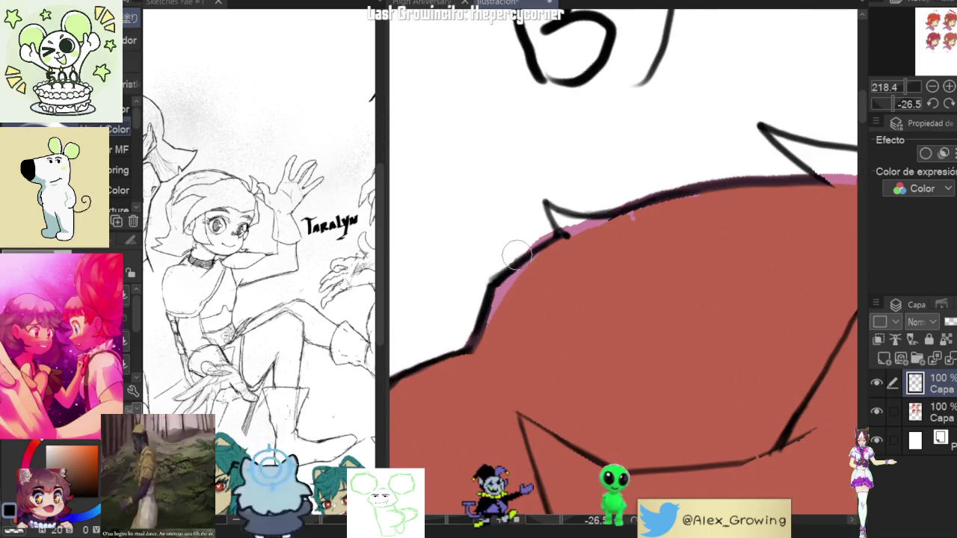
pyautogui.scroll(-2, 562, 246)
pyautogui.moveTo(562, 246)
pyautogui.mouseDown()
pyautogui.moveTo(643, 291)
pyautogui.moveTo(601, 311)
pyautogui.mouseUp()
pyautogui.scroll(-3, 642, 292)
pyautogui.scroll(4, 600, 311)
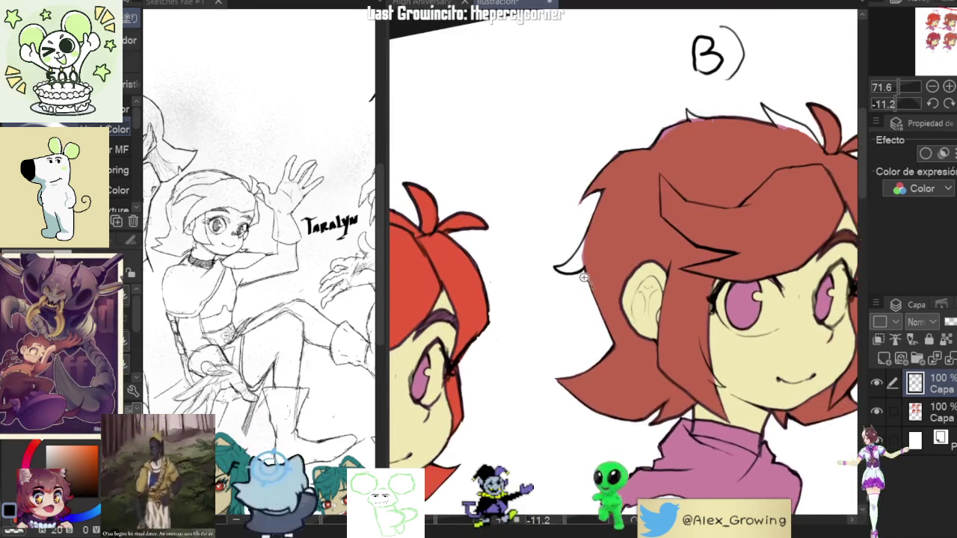
pyautogui.scroll(3, 609, 299)
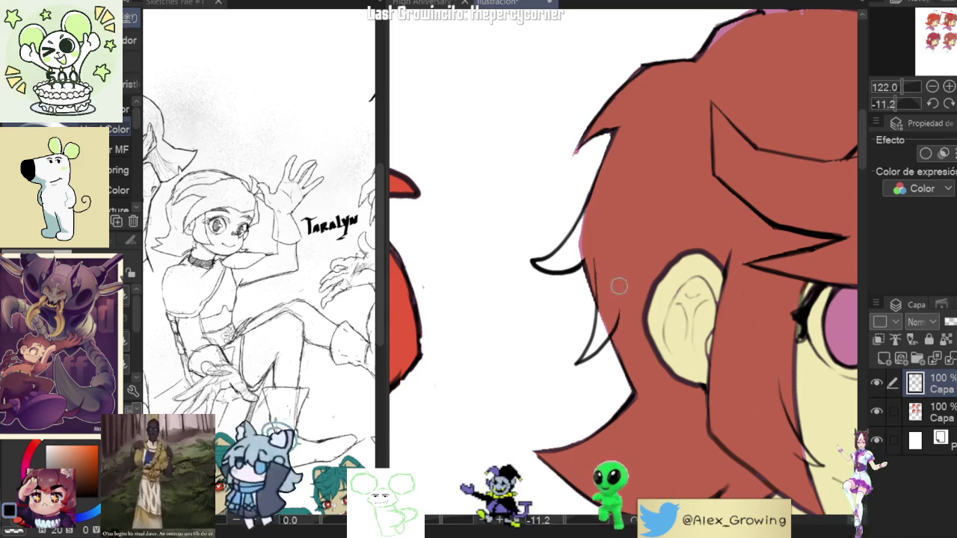
pyautogui.scroll(-2, 622, 300)
pyautogui.scroll(-1, 630, 311)
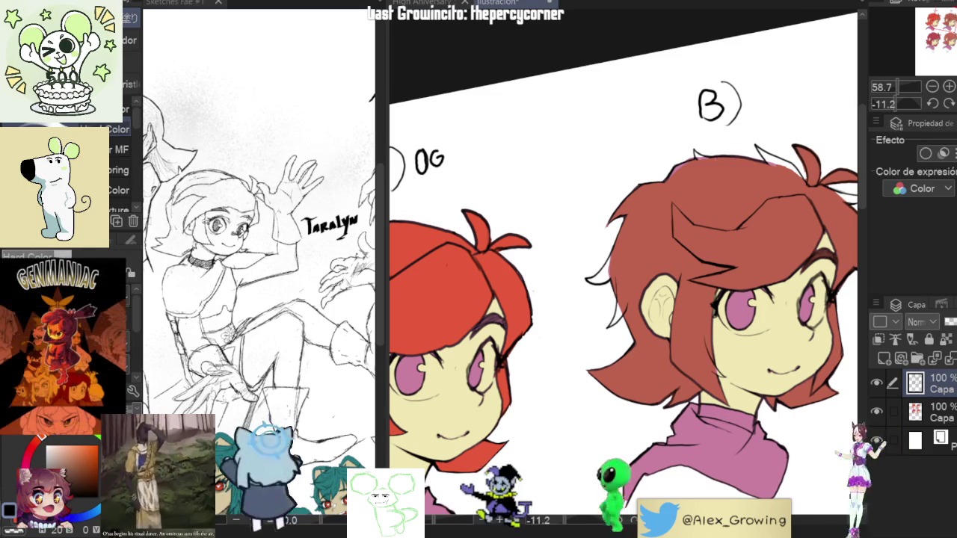
# On the second layer, bucket-fill the white gap in head B's hair with red.
pyautogui.scroll(-3, 728, 232)
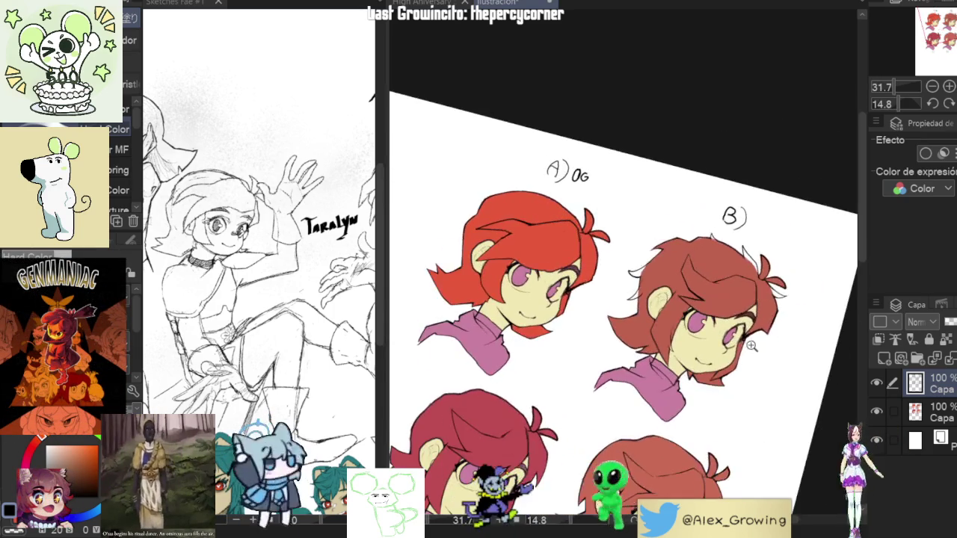
pyautogui.scroll(-3, 728, 231)
pyautogui.scroll(3, 728, 232)
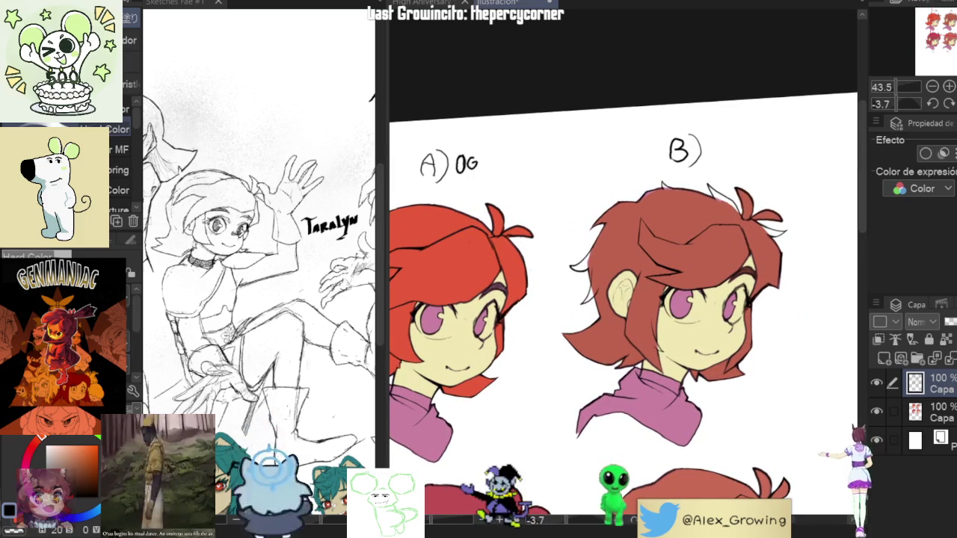
pyautogui.click(926, 417)
pyautogui.scroll(5, 602, 251)
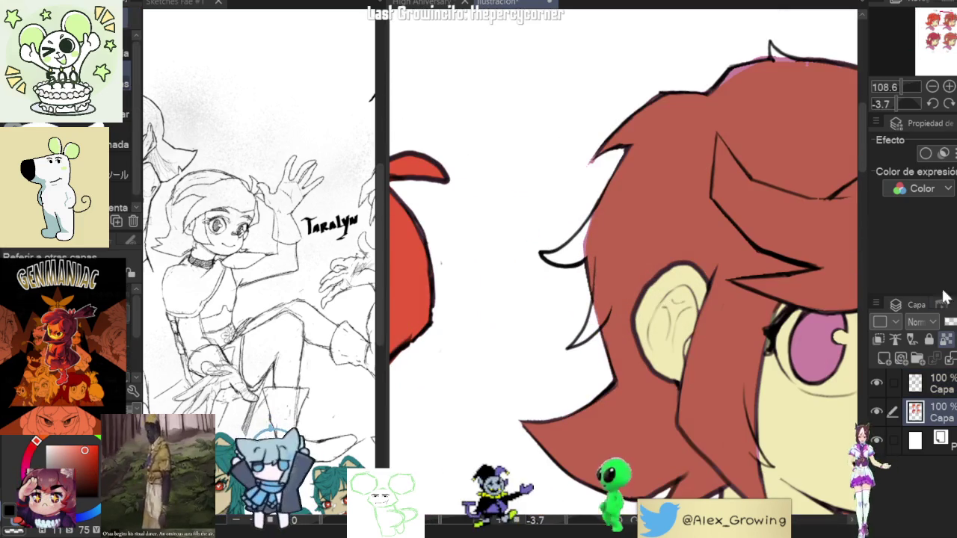
pyautogui.scroll(2, 610, 246)
pyautogui.click(597, 254)
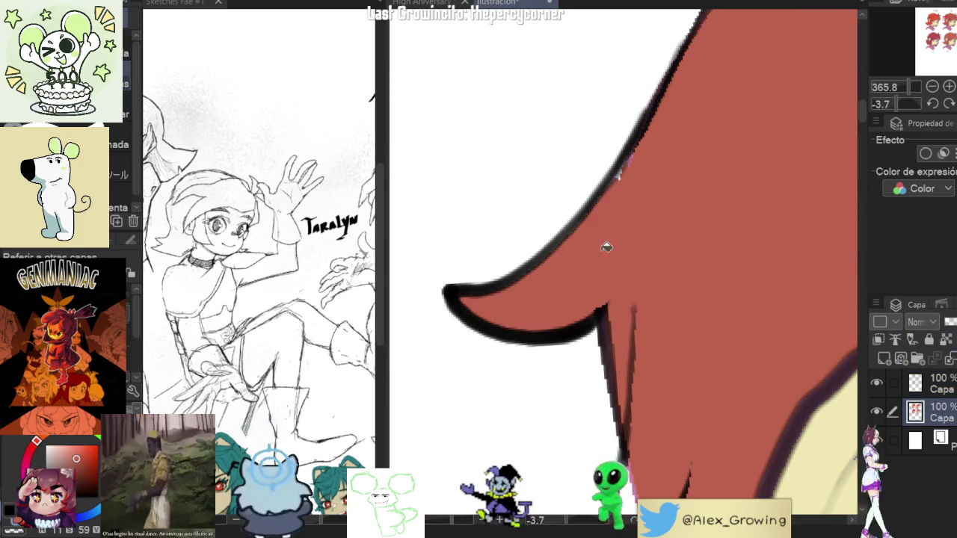
# Paint red into the white gap beneath head B's top hair outline.
pyautogui.scroll(-2, 626, 173)
pyautogui.scroll(-1, 643, 267)
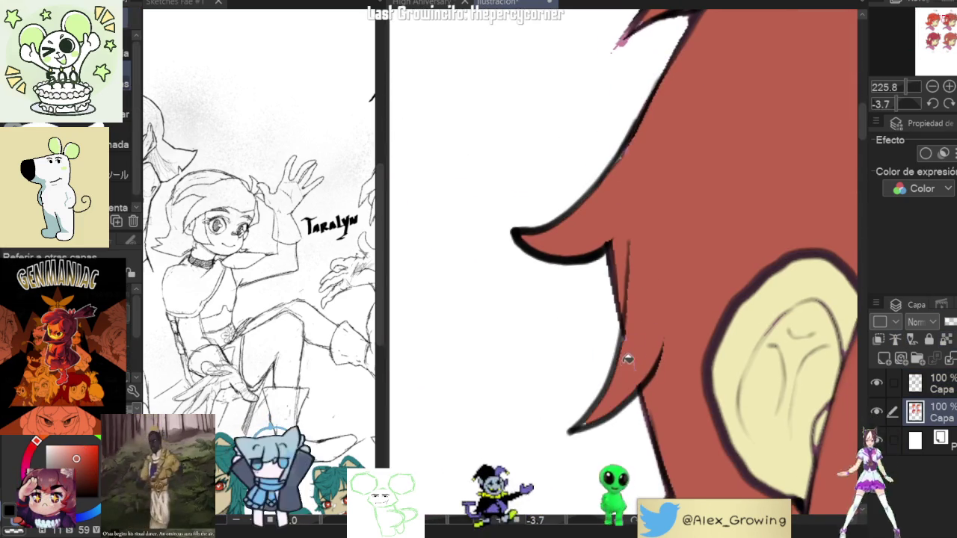
pyautogui.scroll(1, 637, 359)
pyautogui.scroll(-2, 636, 363)
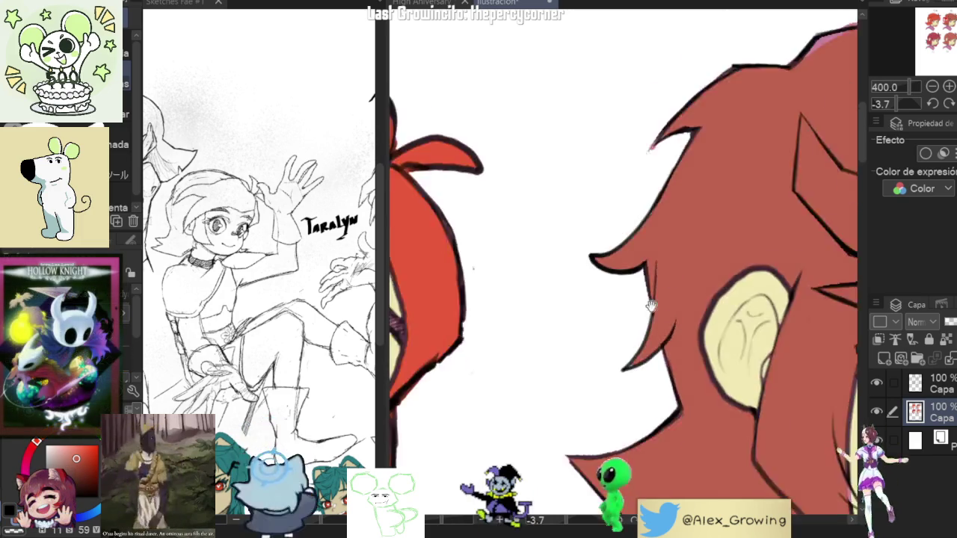
pyautogui.scroll(-1, 646, 395)
pyautogui.scroll(2, 695, 231)
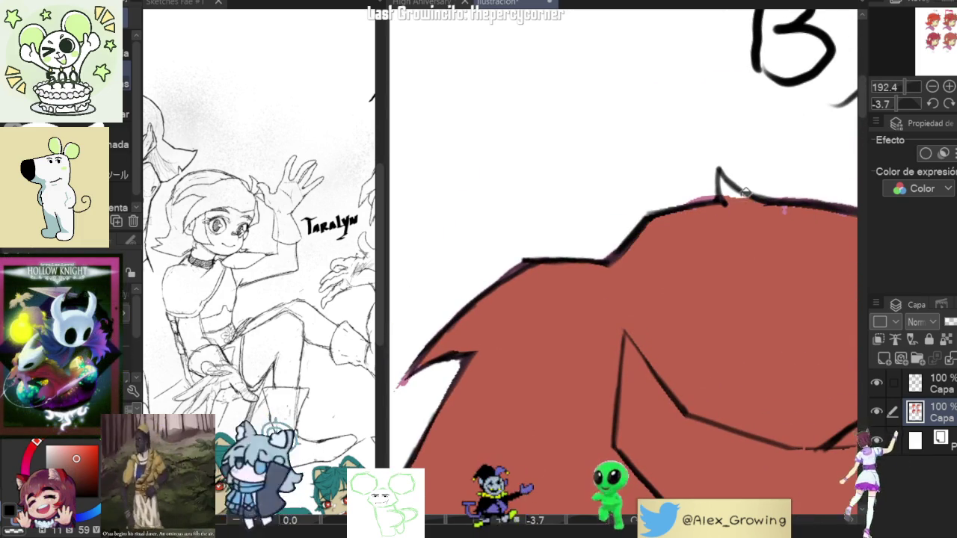
pyautogui.moveTo(833, 211); pyautogui.dragTo(779, 225)
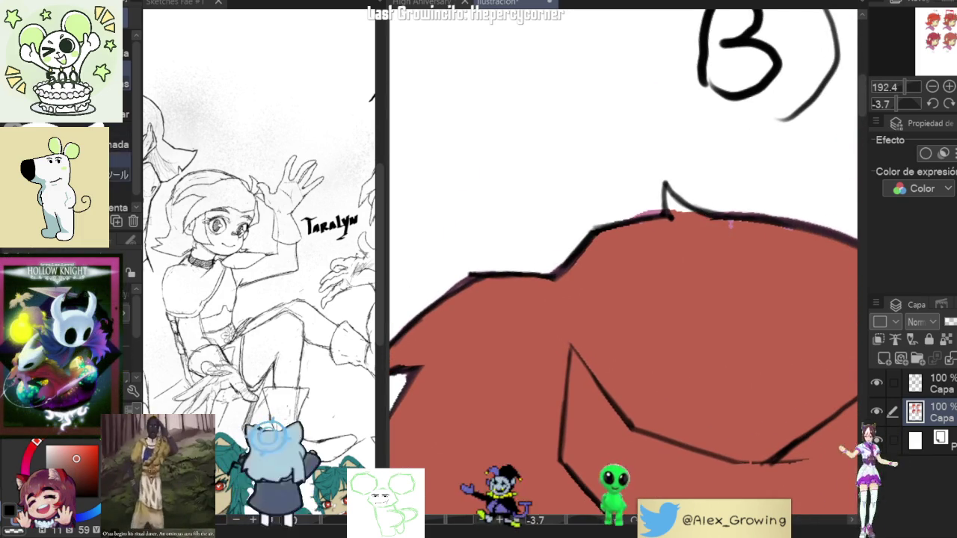
pyautogui.moveTo(782, 265); pyautogui.dragTo(759, 226)
# Lasso-fill the white strip under head B's ear red, then fit the sheet to the window.
pyautogui.scroll(-4, 759, 226)
pyautogui.scroll(3, 649, 230)
pyautogui.moveTo(632, 169); pyautogui.dragTo(649, 230)
pyautogui.scroll(-3, 649, 231)
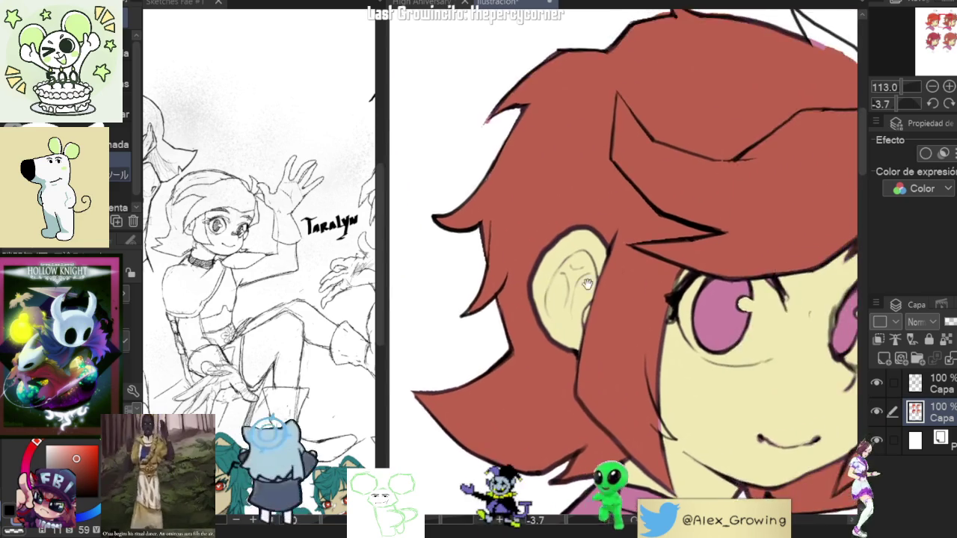
pyautogui.scroll(3, 716, 250)
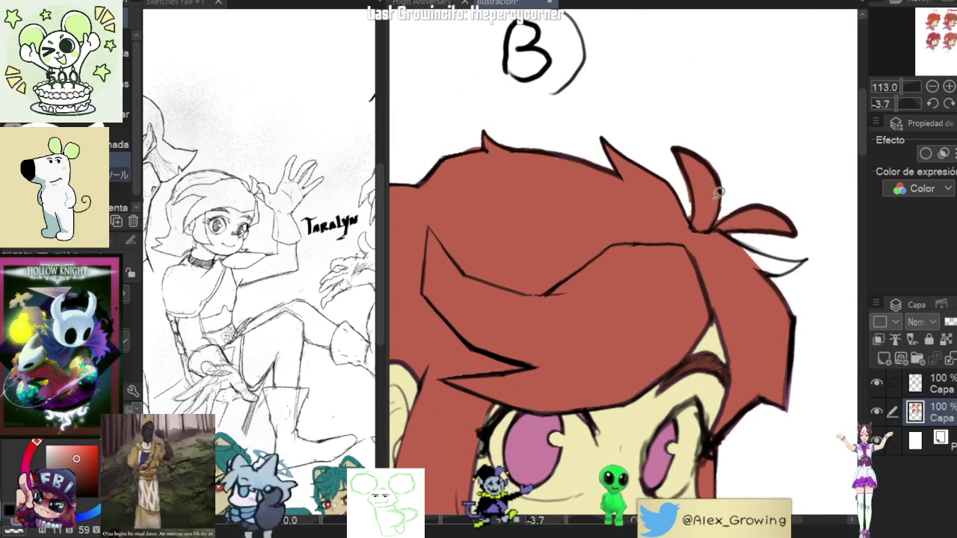
pyautogui.moveTo(721, 206); pyautogui.dragTo(692, 198)
pyautogui.moveTo(804, 258); pyautogui.dragTo(762, 245)
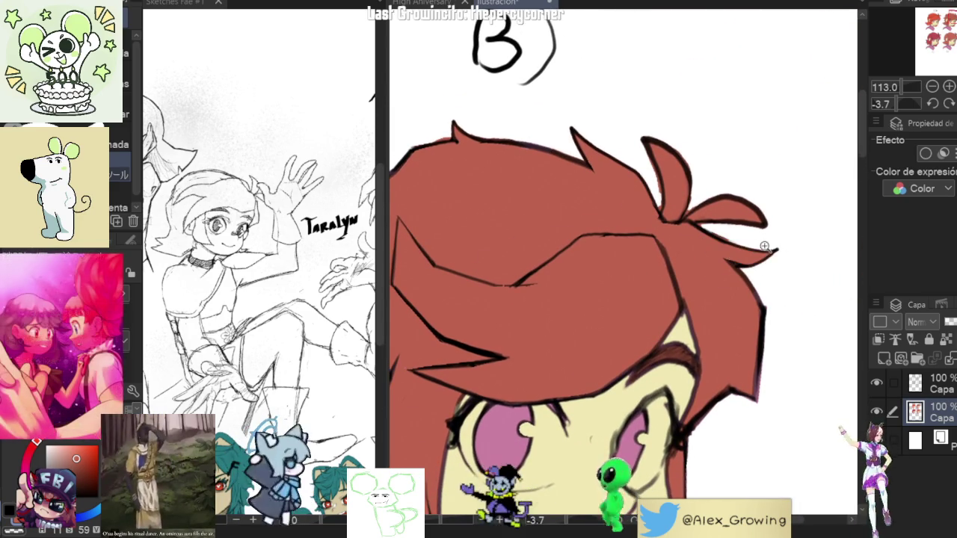
pyautogui.scroll(2, 762, 245)
pyautogui.scroll(-5, 790, 248)
pyautogui.scroll(3, 790, 248)
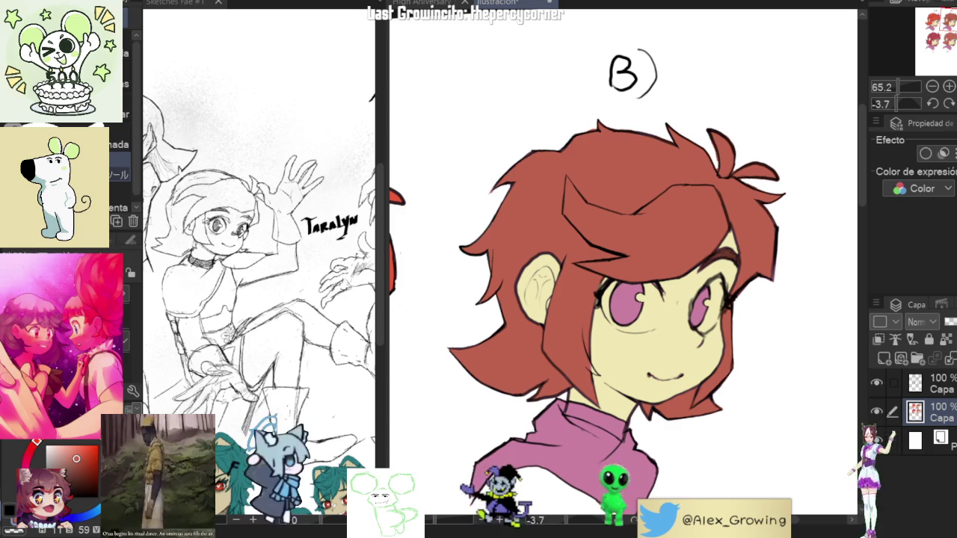
pyautogui.hotkey('ctrl', '0')
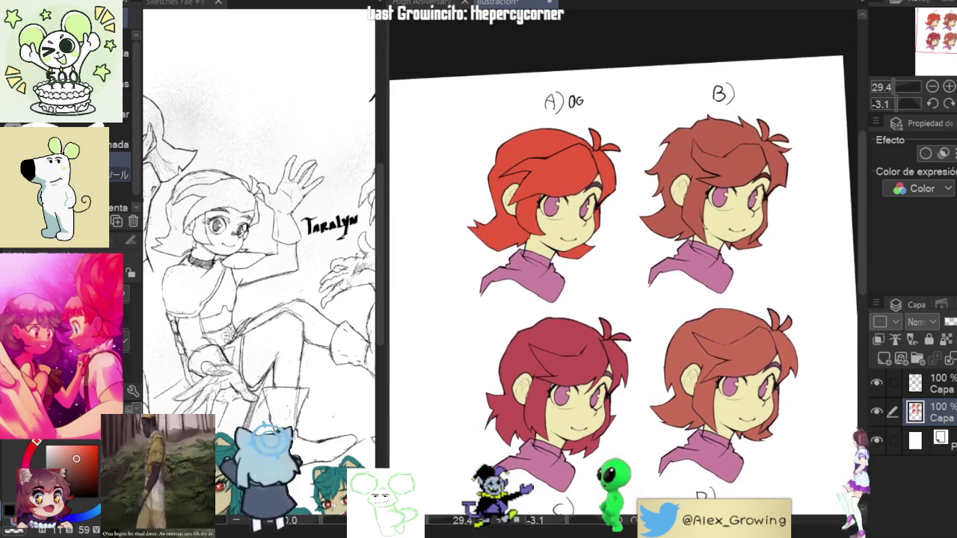
pyautogui.scroll(2, 782, 187)
pyautogui.moveTo(784, 182)
pyautogui.mouseDown()
pyautogui.moveTo(795, 167)
pyautogui.moveTo(795, 197)
pyautogui.mouseUp()
pyautogui.scroll(-2, 799, 189)
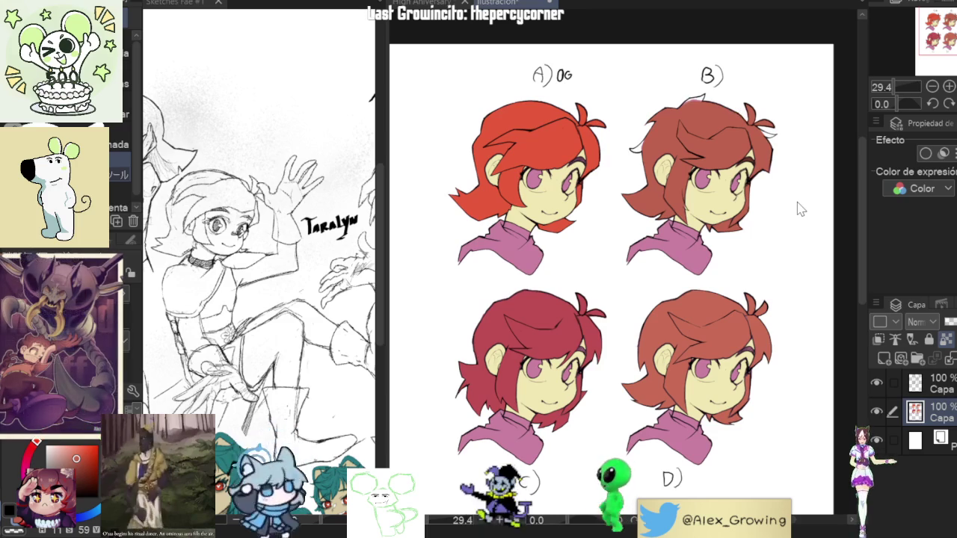
pyautogui.scroll(5, 795, 196)
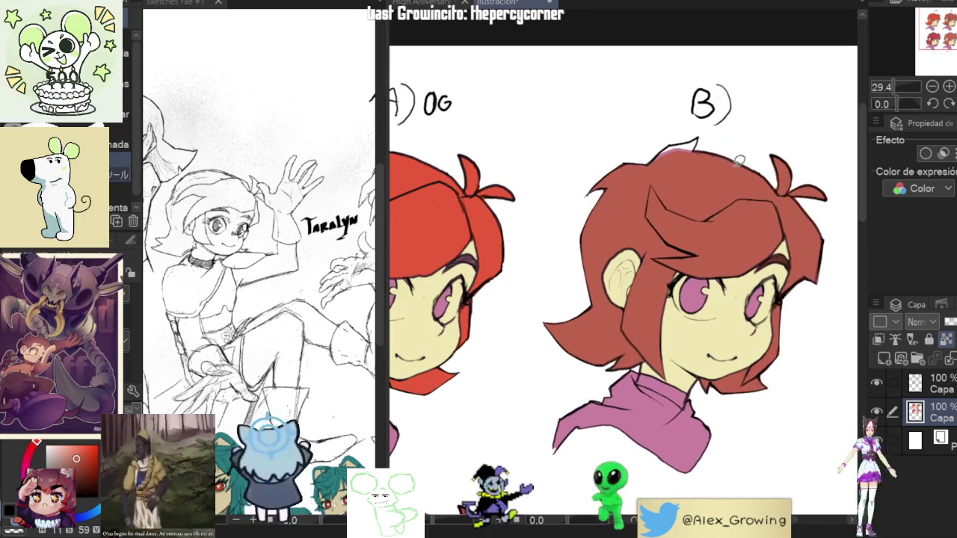
pyautogui.scroll(-3, 649, 148)
pyautogui.scroll(4, 748, 168)
pyautogui.scroll(3, 748, 168)
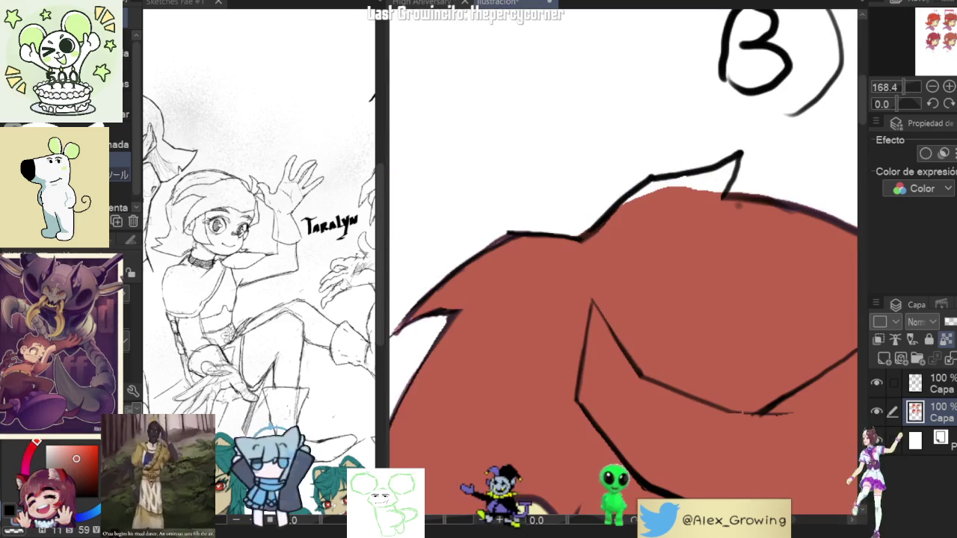
pyautogui.scroll(-5, 778, 187)
pyautogui.scroll(-3, 744, 220)
pyautogui.scroll(-2, 756, 231)
pyautogui.scroll(1, 756, 224)
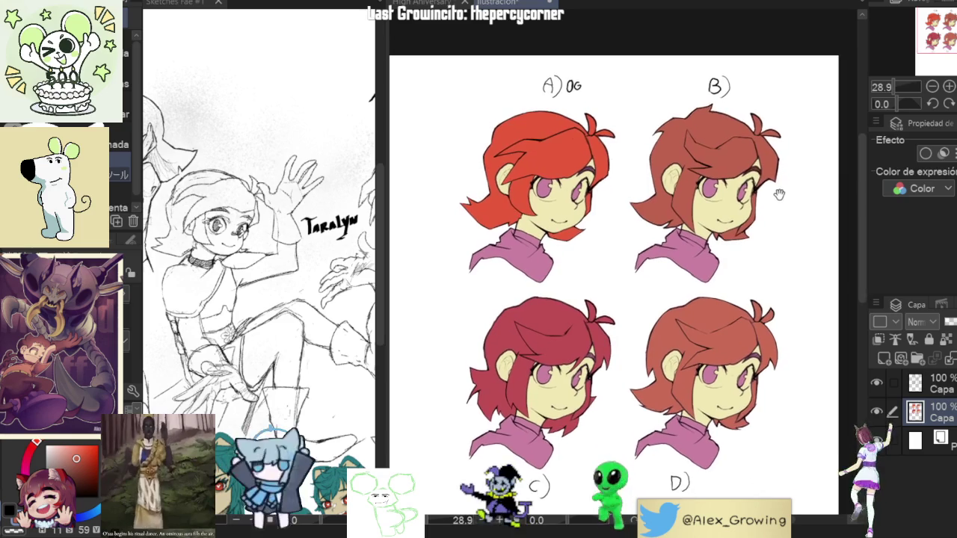
pyautogui.scroll(1, 785, 303)
pyautogui.scroll(1, 772, 243)
pyautogui.moveTo(772, 243); pyautogui.dragTo(776, 253)
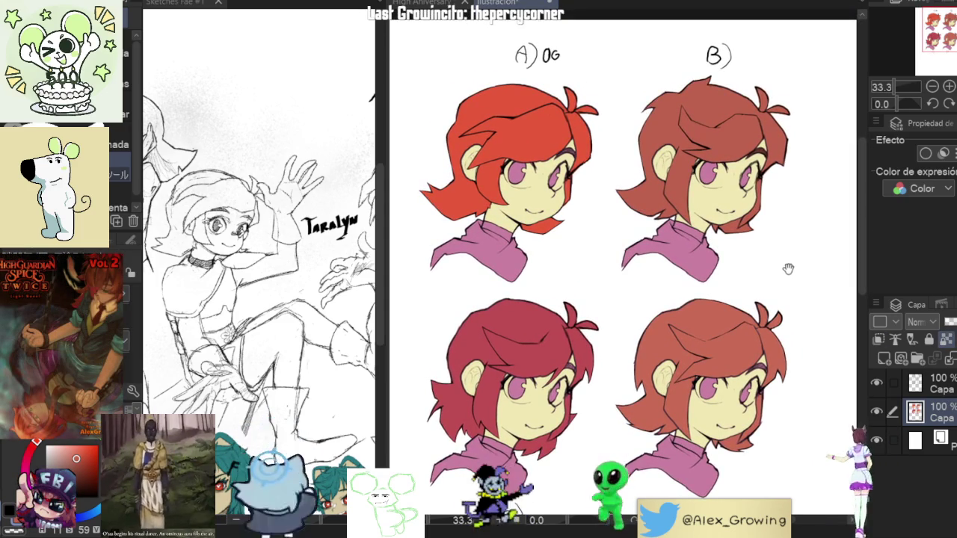
pyautogui.scroll(-1, 788, 271)
pyautogui.scroll(1, 786, 275)
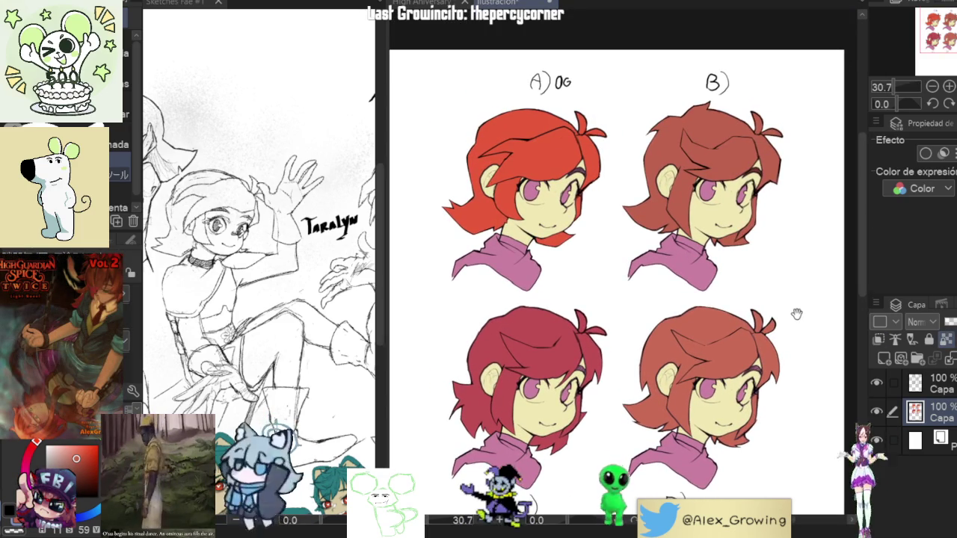
pyautogui.moveTo(797, 314); pyautogui.dragTo(795, 299)
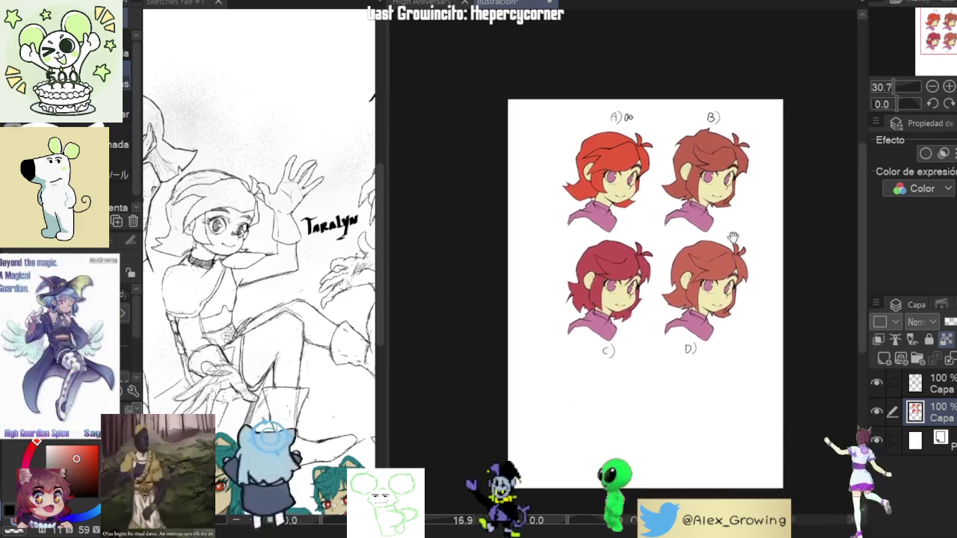
pyautogui.moveTo(700, 297)
pyautogui.mouseDown()
pyautogui.moveTo(751, 247)
pyautogui.moveTo(745, 253)
pyautogui.mouseUp()
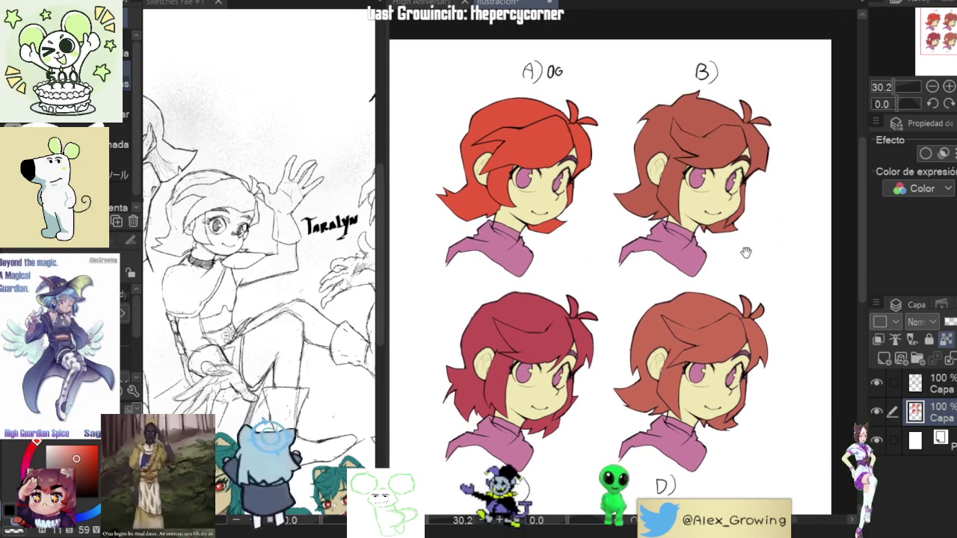
pyautogui.moveTo(745, 253); pyautogui.dragTo(744, 254)
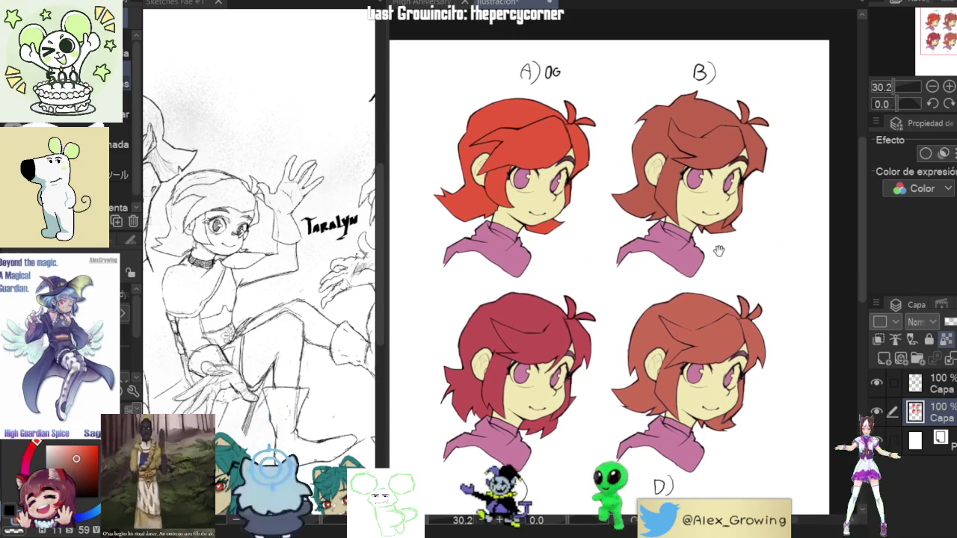
pyautogui.moveTo(374, 366); pyautogui.dragTo(270, 395)
pyautogui.click(737, 203)
pyautogui.scroll(-2, 737, 209)
pyautogui.scroll(-2, 754, 239)
pyautogui.scroll(1, 754, 240)
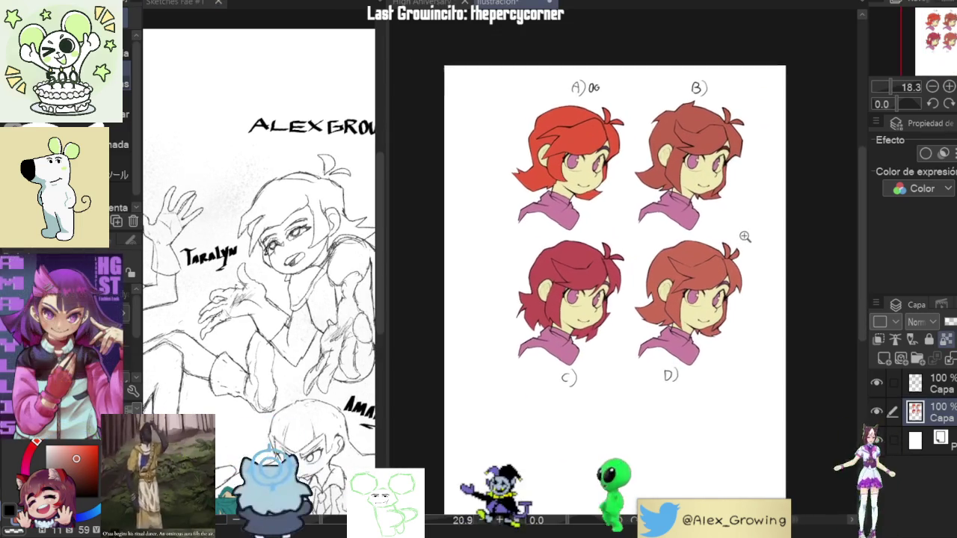
pyautogui.scroll(1, 721, 248)
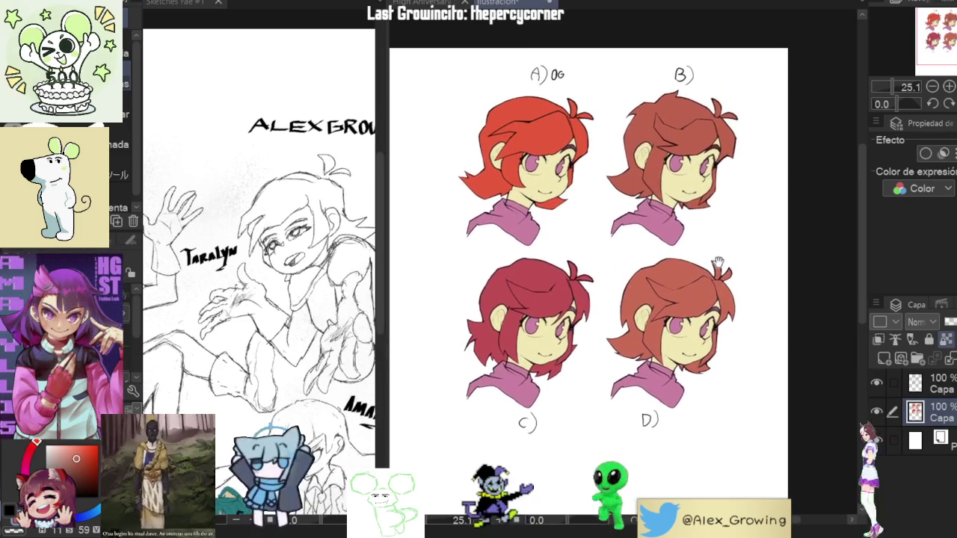
pyautogui.moveTo(720, 247); pyautogui.dragTo(684, 272)
pyautogui.scroll(2, 685, 273)
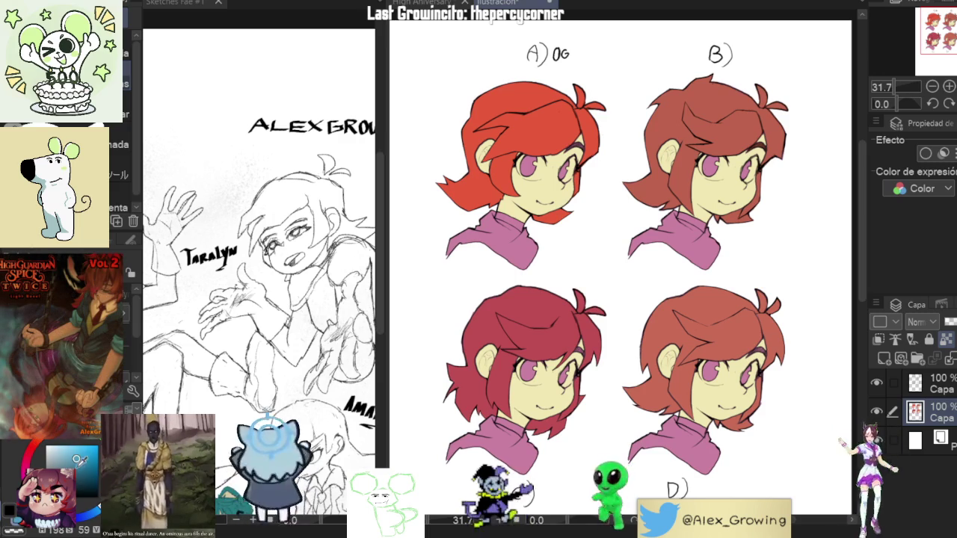
# Fill the turtlenecks of heads A, B and D with blue.
pyautogui.click(525, 253)
pyautogui.click(680, 246)
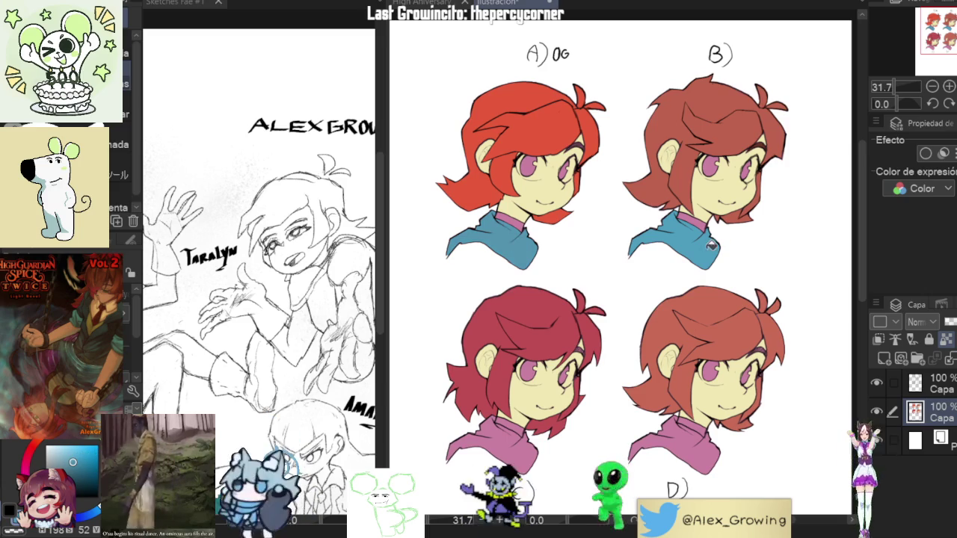
pyautogui.click(714, 452)
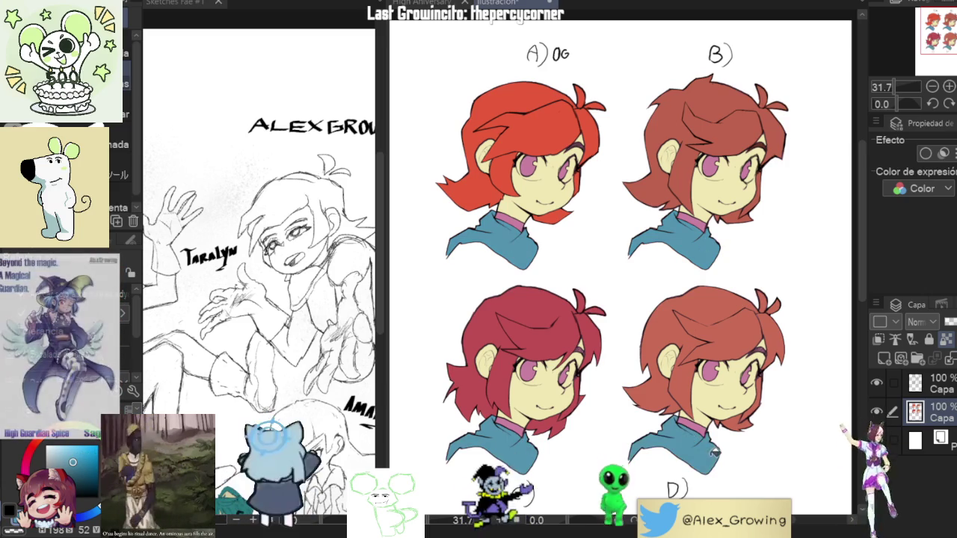
# Reframe the four faces and eyedrop the red from head A's hair.
pyautogui.scroll(5, 714, 449)
pyautogui.scroll(-3, 726, 434)
pyautogui.scroll(-1, 734, 421)
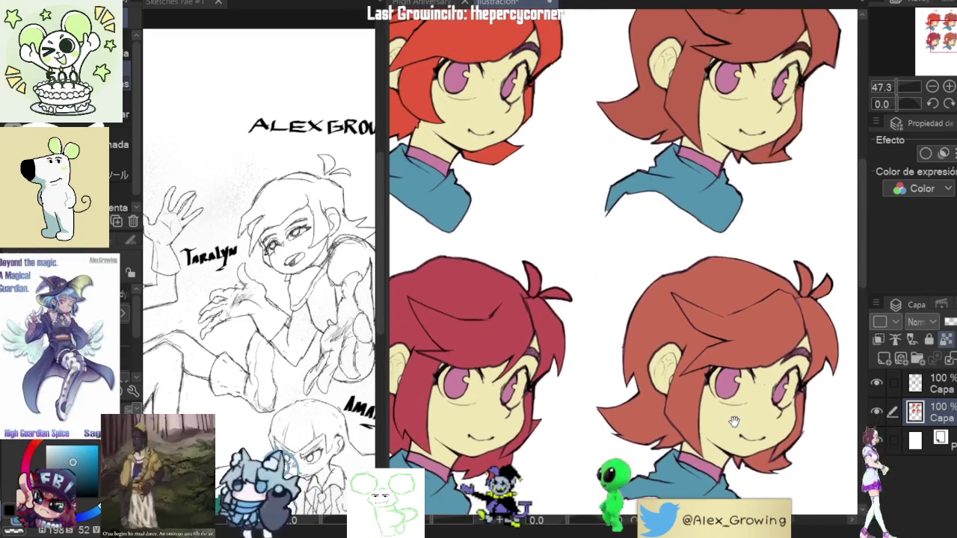
pyautogui.scroll(1, 735, 421)
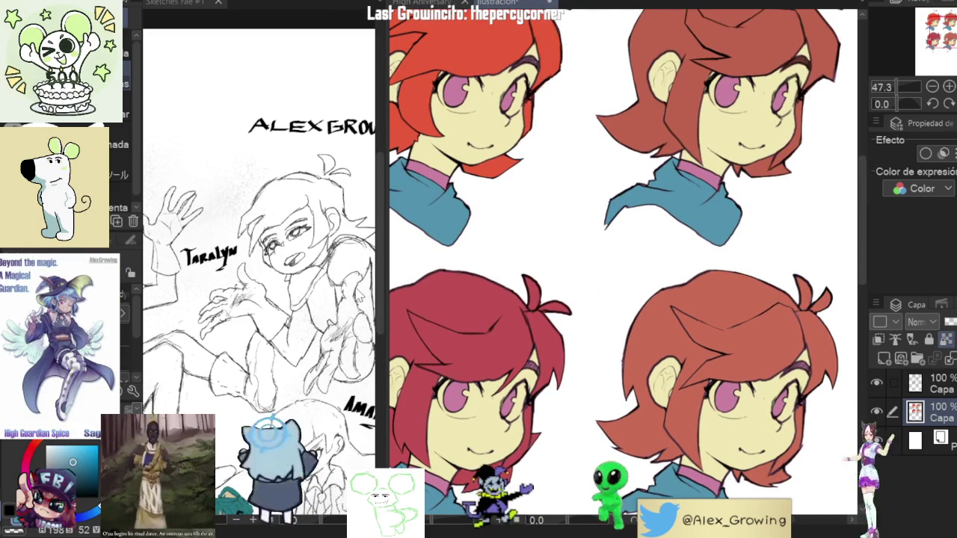
pyautogui.moveTo(485, 335); pyautogui.dragTo(514, 320)
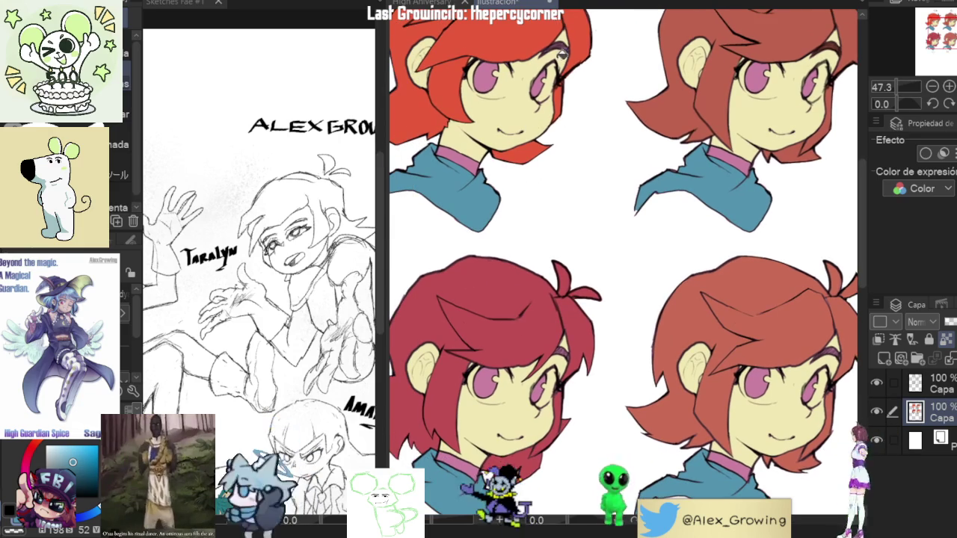
pyautogui.keyDown('alt'); pyautogui.click(561, 80); pyautogui.keyUp('alt')
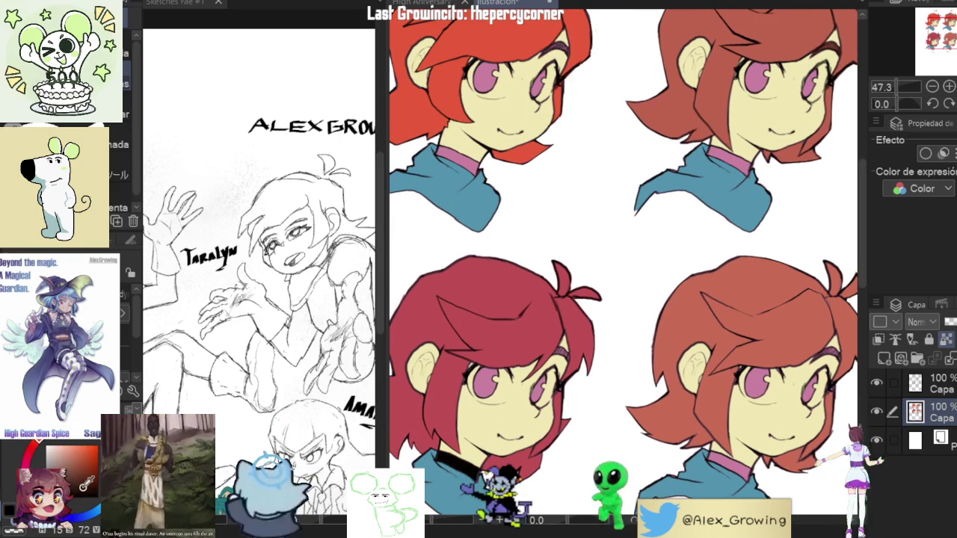
# Pan and zoom across the A–D heads to review them, with the Fill tool (G) selected.
pyautogui.press('g')
pyautogui.moveTo(621, 299); pyautogui.dragTo(602, 239)
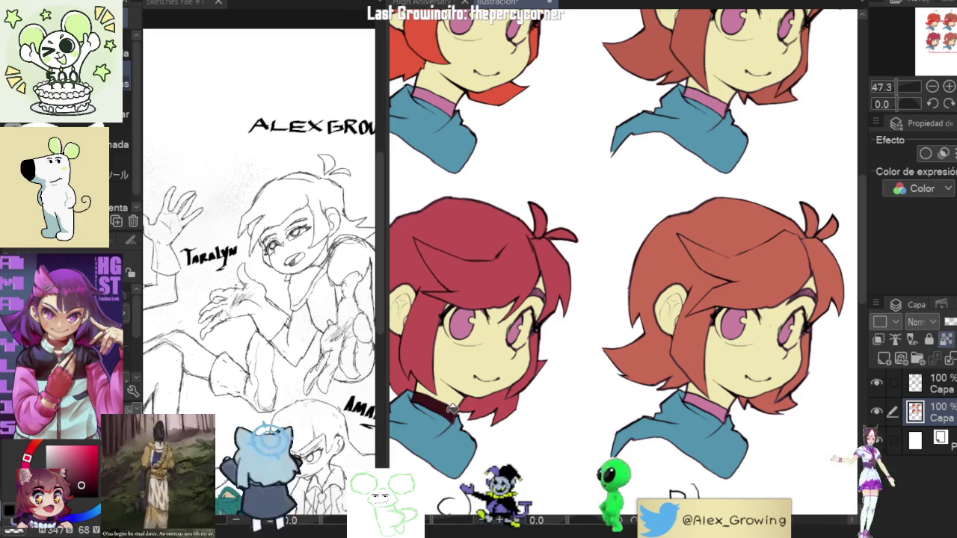
pyautogui.scroll(5, 453, 412)
pyautogui.scroll(-2, 452, 411)
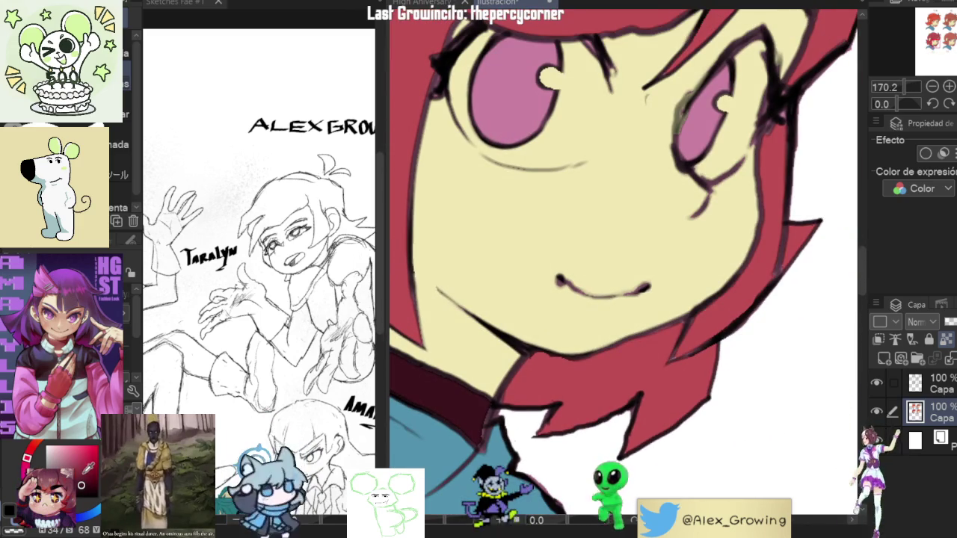
pyautogui.scroll(-4, 495, 400)
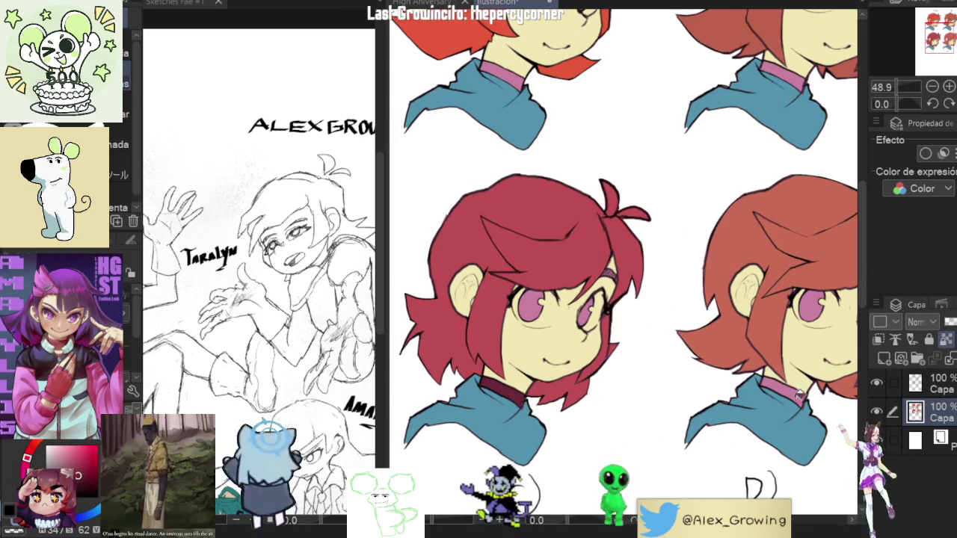
pyautogui.moveTo(799, 158); pyautogui.dragTo(723, 361)
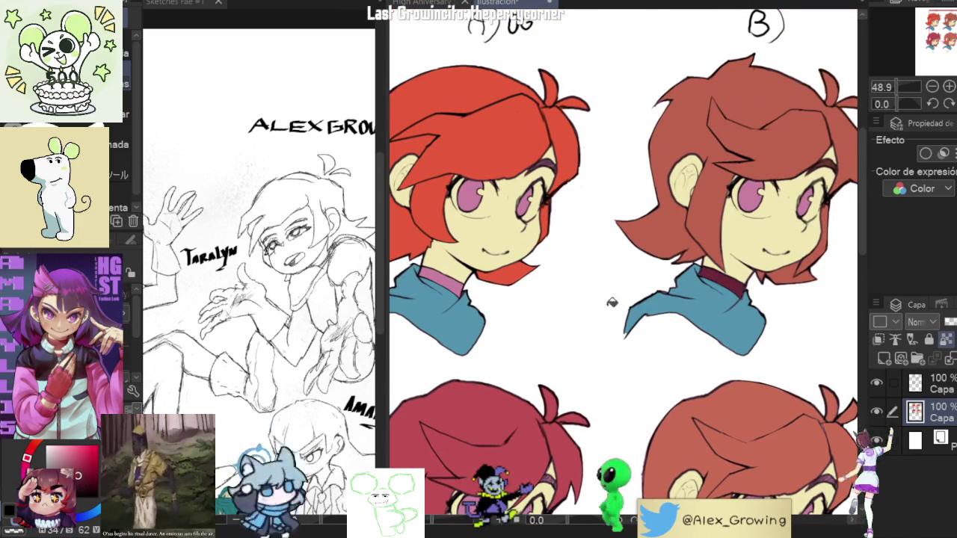
pyautogui.scroll(5, 487, 288)
pyautogui.scroll(-3, 488, 289)
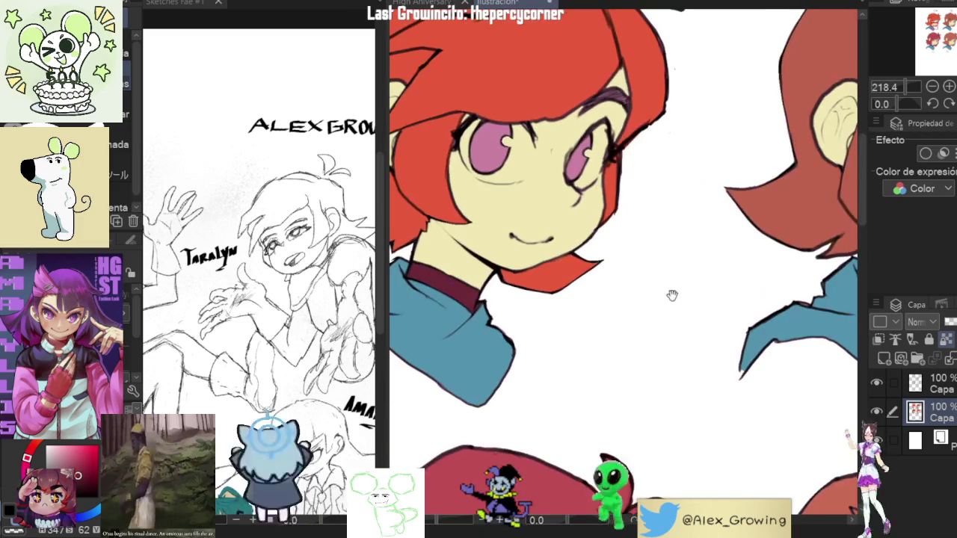
pyautogui.scroll(2, 516, 300)
pyautogui.press('g')
pyautogui.scroll(4, 516, 299)
pyautogui.scroll(-5, 615, 312)
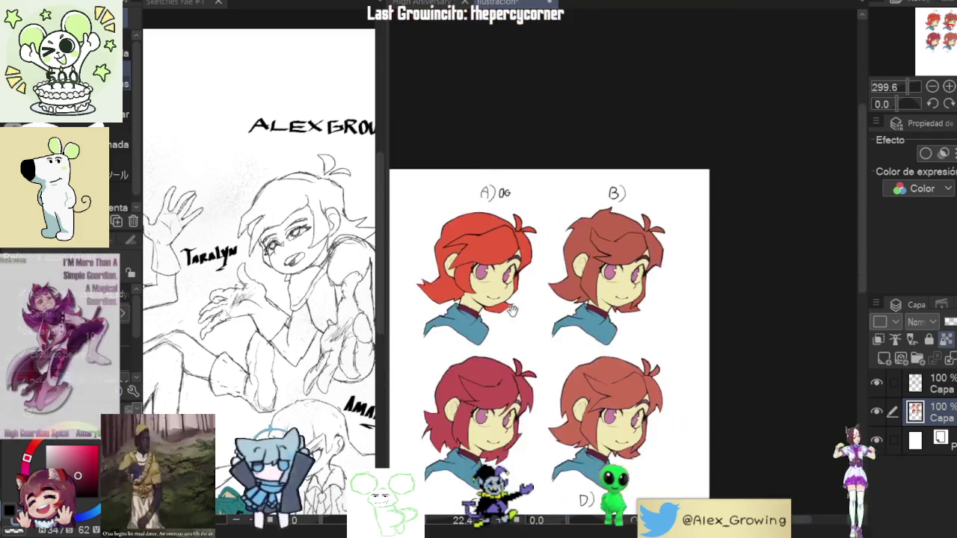
pyautogui.scroll(1, 673, 314)
pyautogui.scroll(3, 714, 318)
pyautogui.scroll(-1, 714, 318)
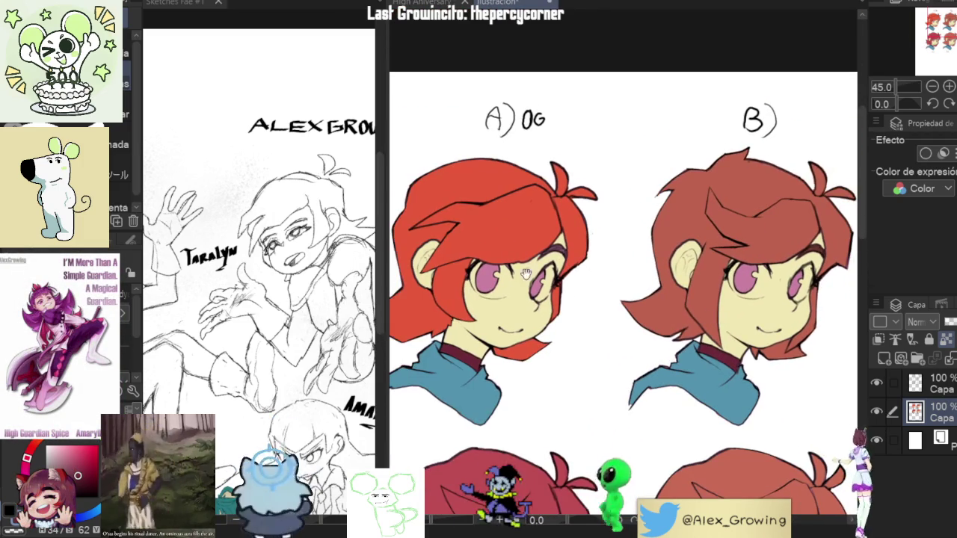
pyautogui.moveTo(521, 256)
pyautogui.mouseDown()
pyautogui.moveTo(564, 100)
pyautogui.moveTo(538, 271)
pyautogui.mouseUp()
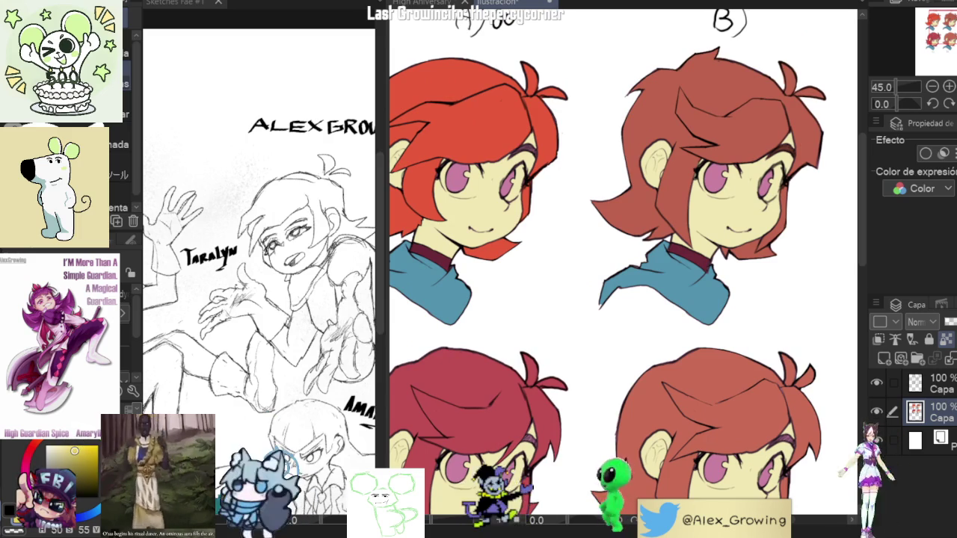
# Fill both eyes of the orange-haired head D green.
pyautogui.moveTo(511, 476); pyautogui.dragTo(526, 420)
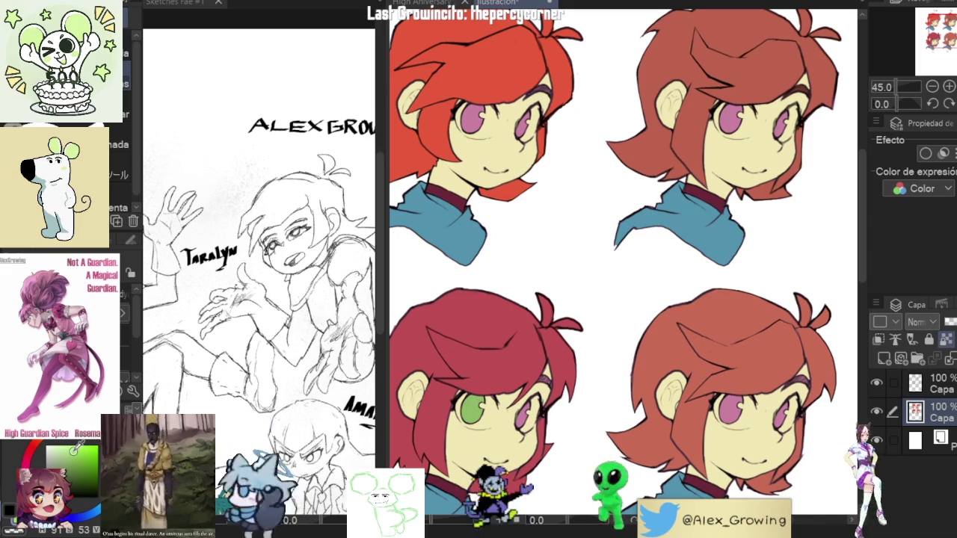
pyautogui.scroll(2, 449, 415)
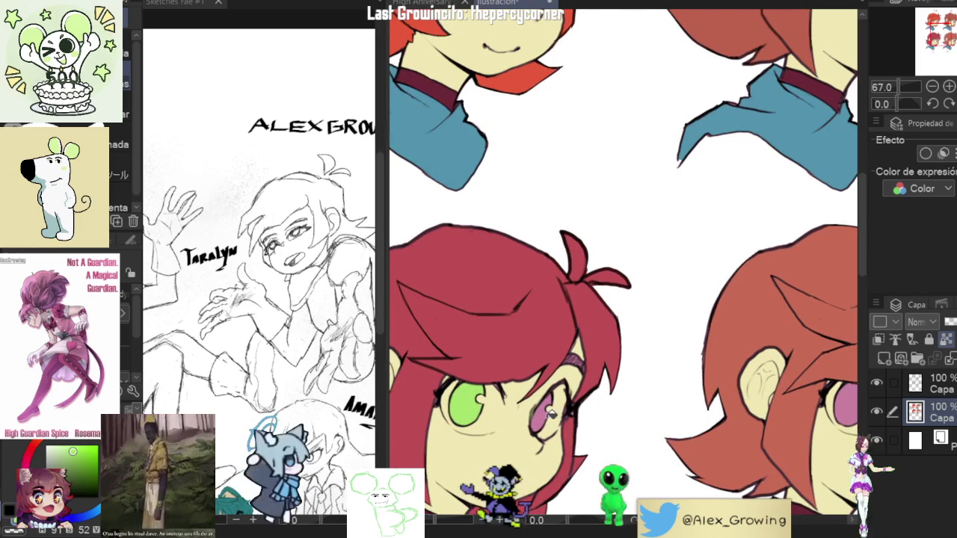
pyautogui.moveTo(551, 414); pyautogui.dragTo(326, 346)
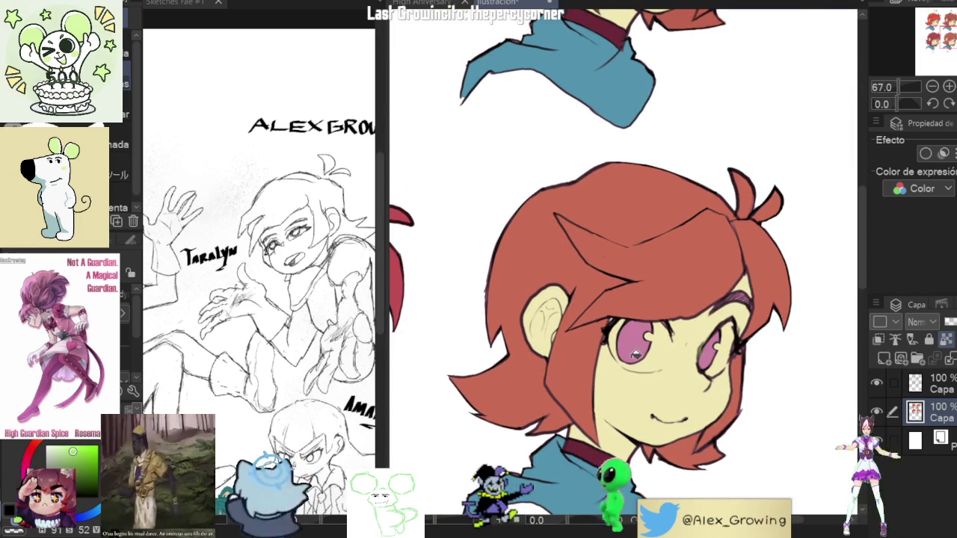
pyautogui.click(632, 363)
pyautogui.click(708, 351)
# Fill both of head B's eyes and head A's left eye green.
pyautogui.scroll(-2, 656, 358)
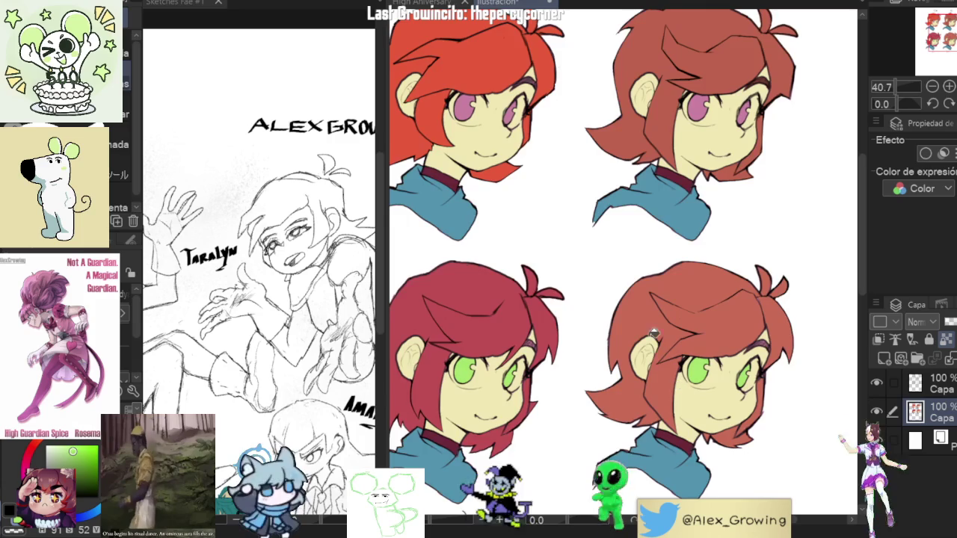
pyautogui.scroll(-1, 657, 357)
pyautogui.scroll(3, 695, 150)
pyautogui.click(695, 196)
pyautogui.click(776, 197)
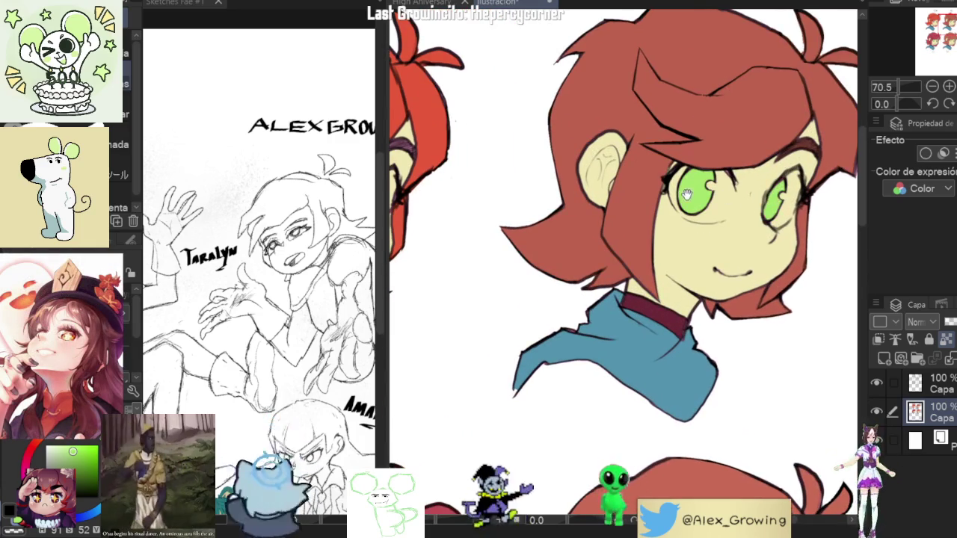
pyautogui.hscroll(-5, 701, 194)
pyautogui.click(499, 220)
pyautogui.scroll(-1, 535, 215)
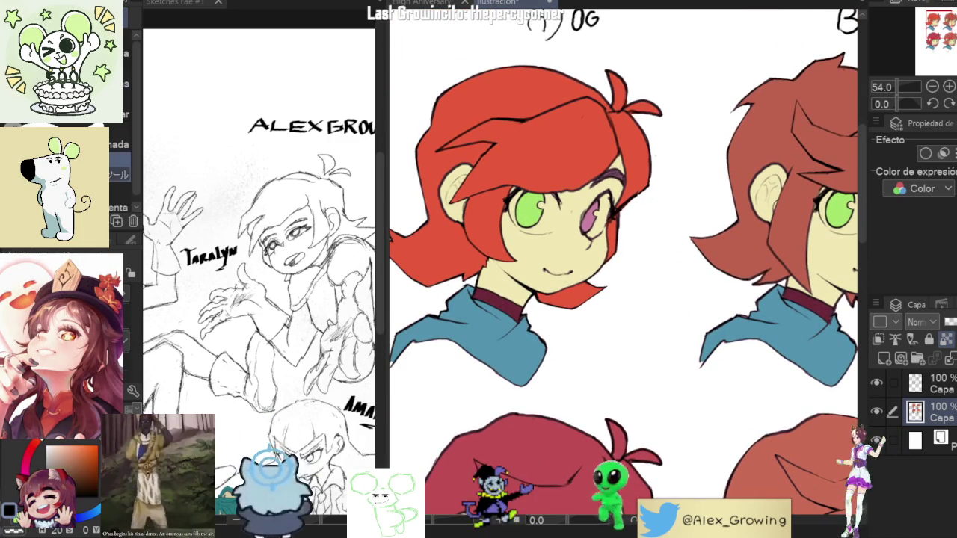
pyautogui.scroll(2, 541, 218)
pyautogui.scroll(1, 542, 218)
pyautogui.scroll(1, 541, 218)
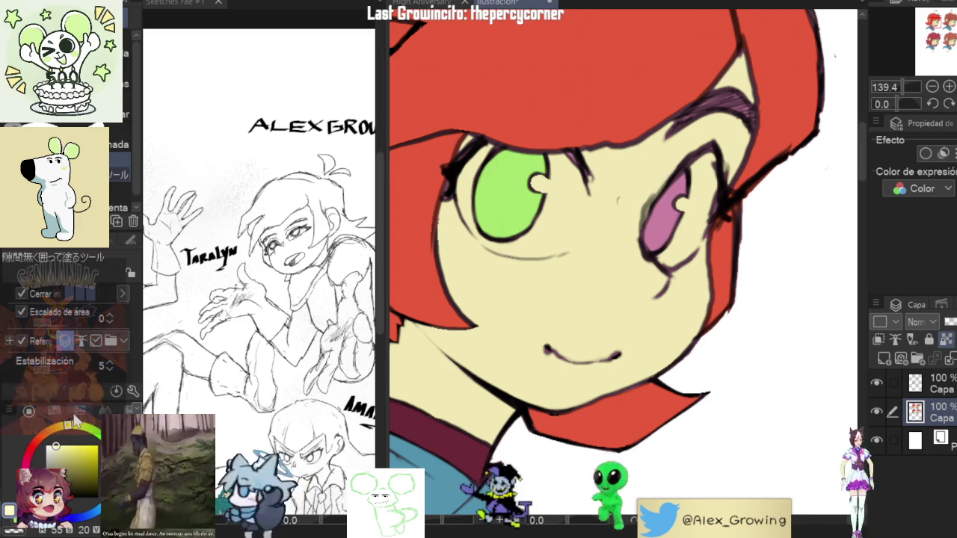
# Undo the last two eye fills on head A and rotate the view around its face.
pyautogui.hotkey('ctrl', 'z')
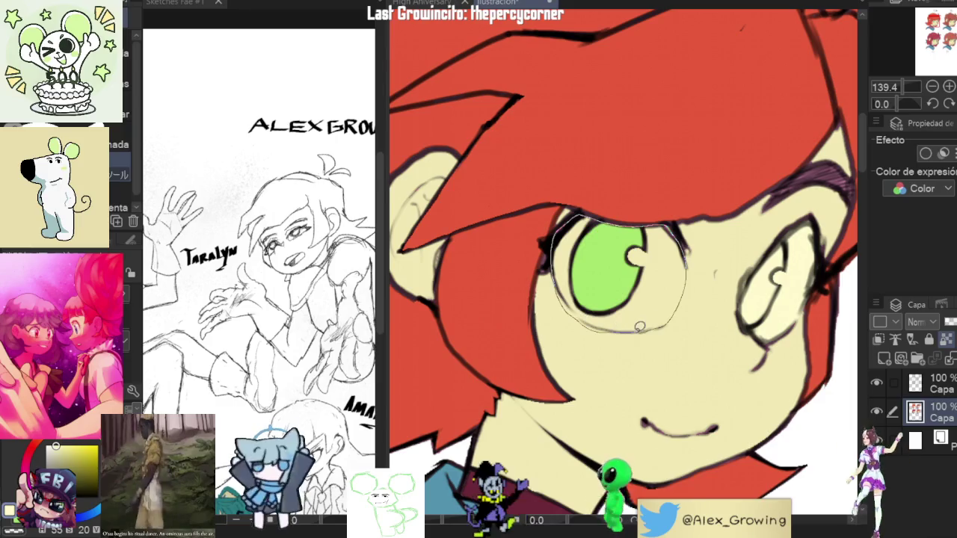
pyautogui.hotkey('ctrl', 'z')
pyautogui.hotkey('ctrl', 'z')
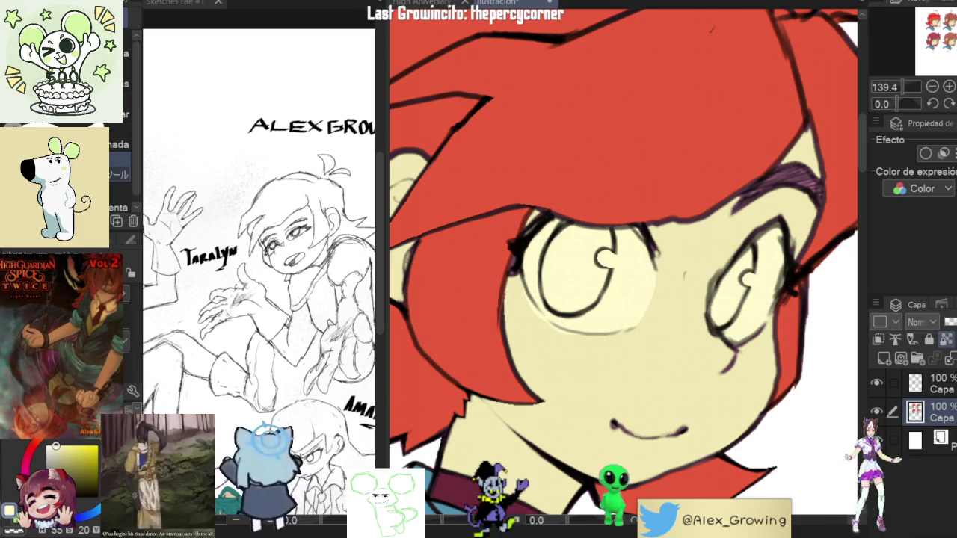
pyautogui.moveTo(621, 300); pyautogui.dragTo(583, 271)
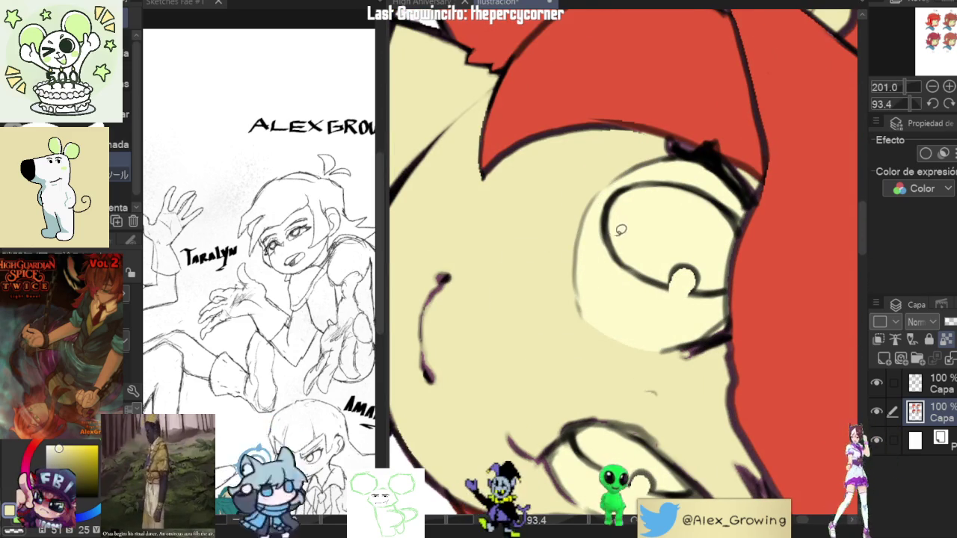
pyautogui.moveTo(674, 236)
pyautogui.mouseDown()
pyautogui.moveTo(630, 124)
pyautogui.moveTo(676, 207)
pyautogui.mouseUp()
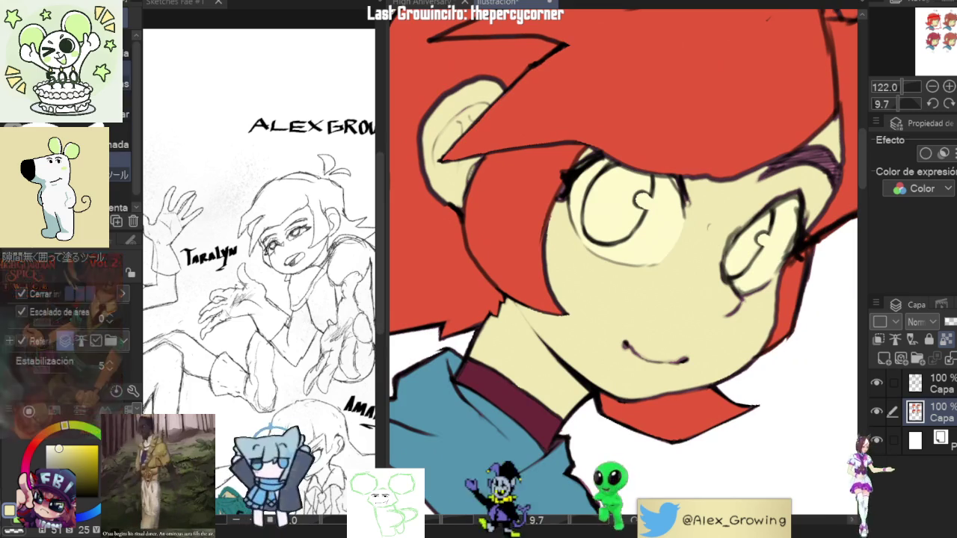
pyautogui.scroll(-2, 626, 209)
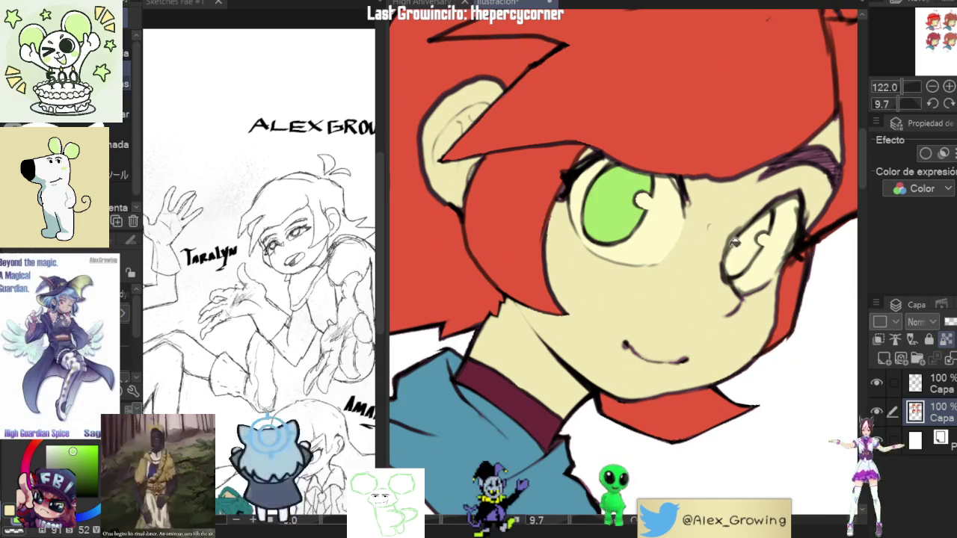
pyautogui.scroll(-2, 616, 263)
pyautogui.scroll(-2, 737, 282)
pyautogui.scroll(-3, 737, 281)
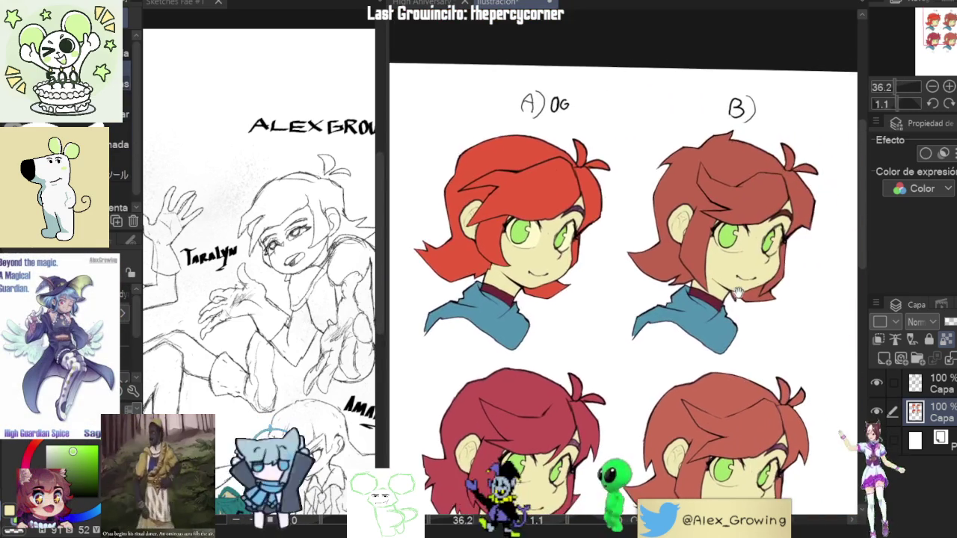
pyautogui.moveTo(737, 282); pyautogui.dragTo(729, 278)
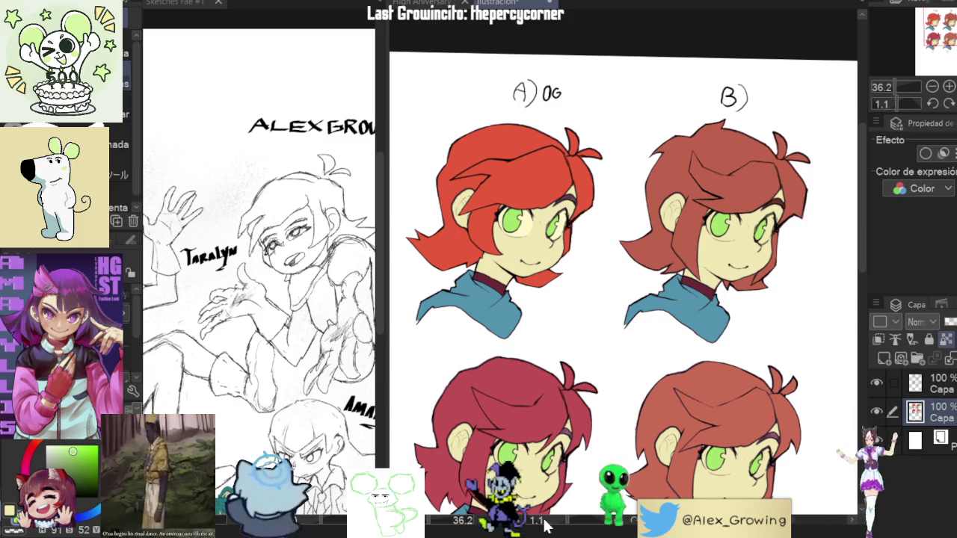
# Switch to the pen and bring head B's face into view, zoomed in.
pyautogui.scroll(2, 548, 234)
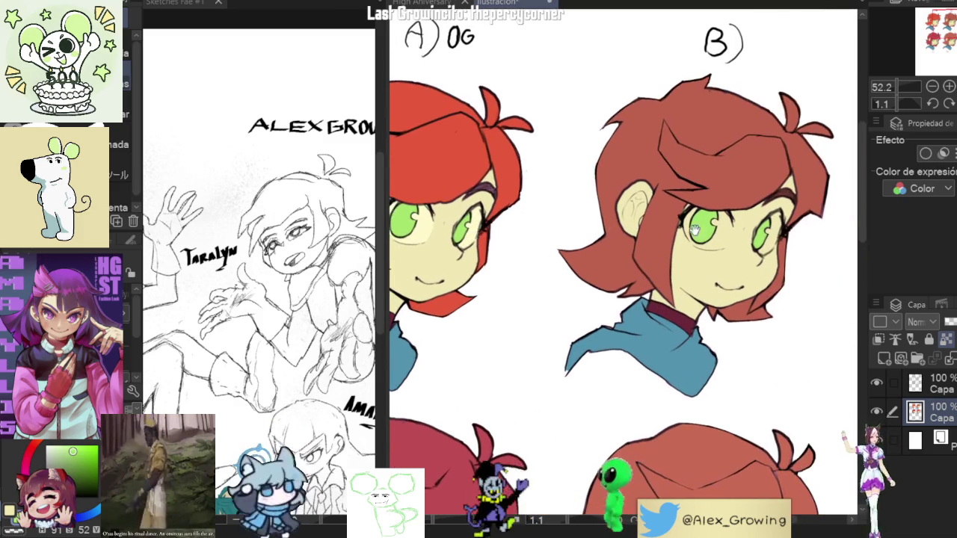
pyautogui.scroll(1, 598, 232)
pyautogui.scroll(1, 641, 232)
pyautogui.scroll(1, 640, 232)
pyautogui.scroll(1, 647, 243)
pyautogui.press('g')
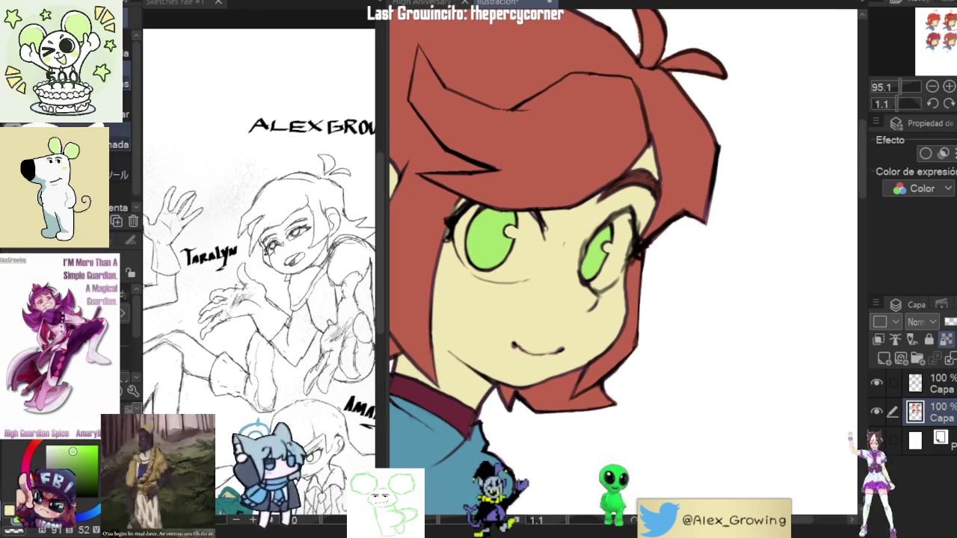
pyautogui.press('p')
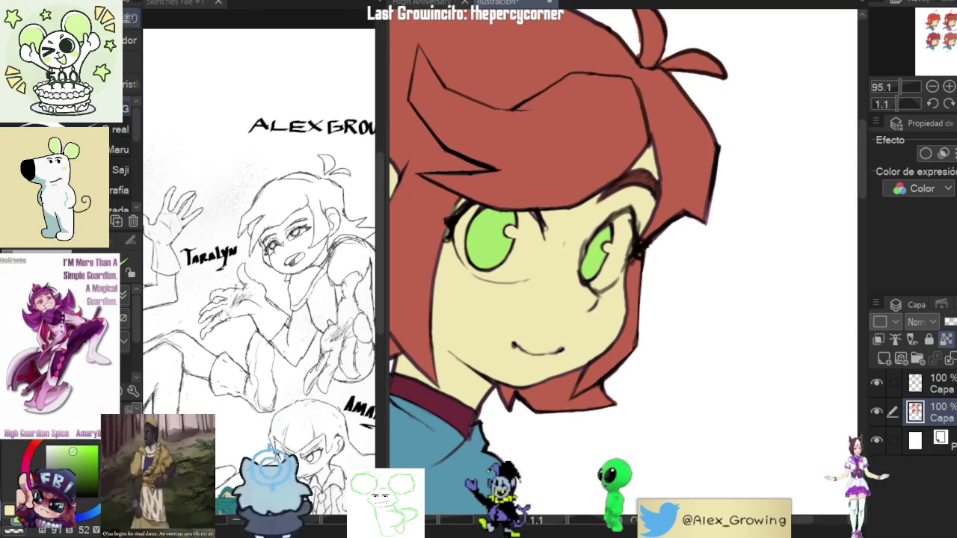
pyautogui.scroll(3, 564, 235)
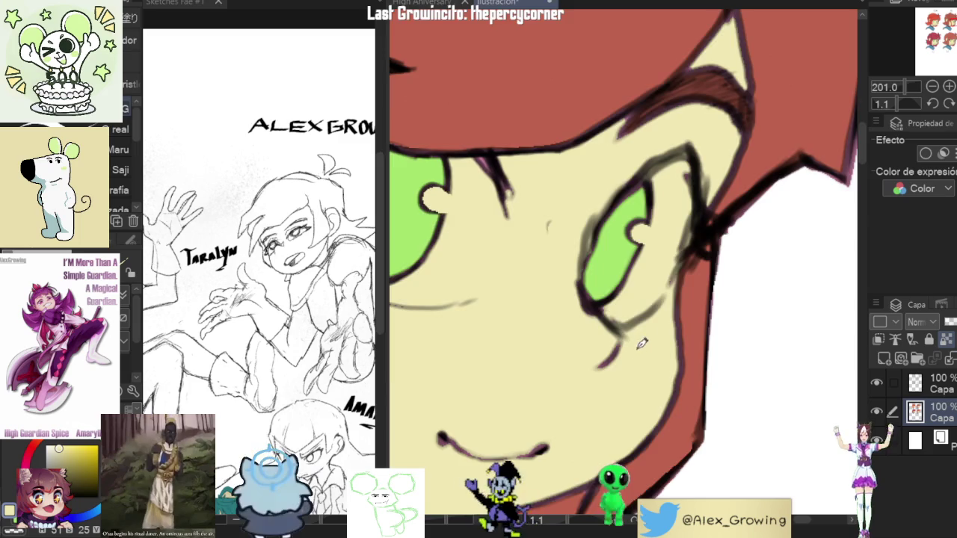
pyautogui.scroll(-5, 641, 348)
pyautogui.moveTo(414, 358); pyautogui.dragTo(494, 292)
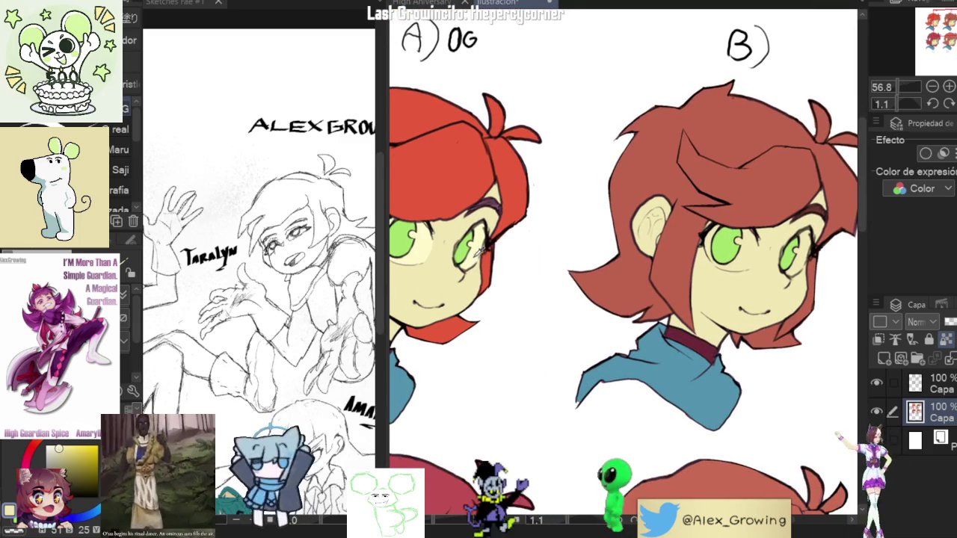
pyautogui.moveTo(800, 265); pyautogui.dragTo(634, 237)
# Zoom onto head B's eye and rotate the view to a comfortable drawing angle.
pyautogui.scroll(4, 634, 237)
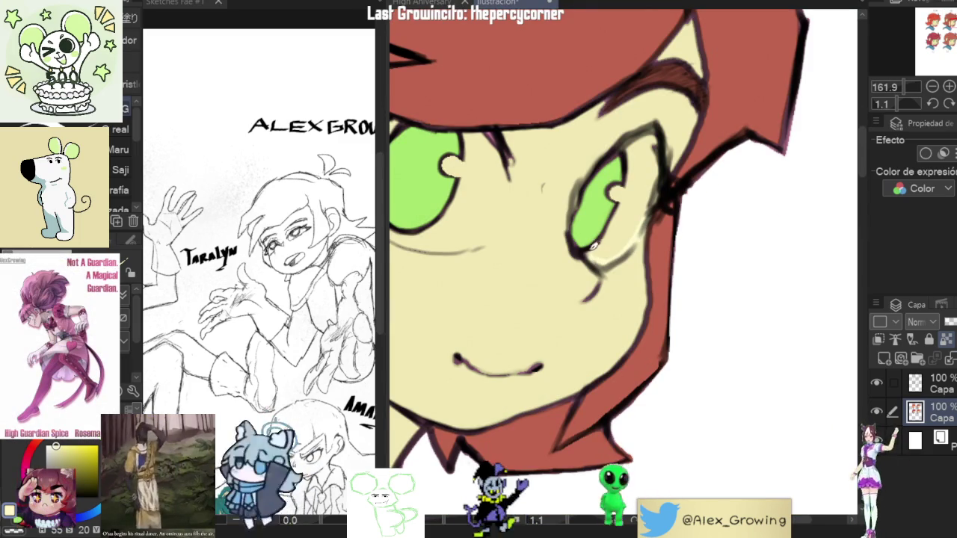
pyautogui.scroll(-3, 640, 231)
pyautogui.scroll(2, 628, 269)
pyautogui.scroll(3, 625, 291)
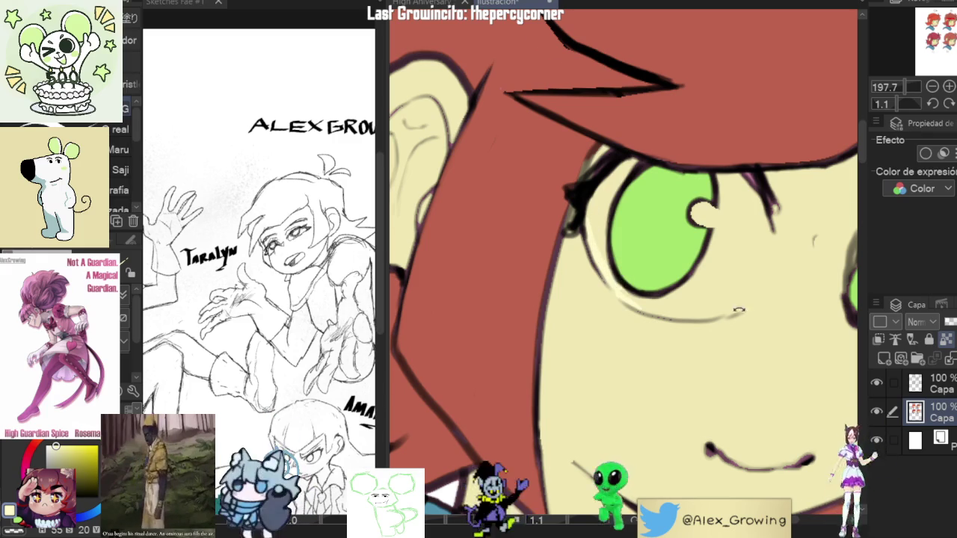
pyautogui.moveTo(722, 317); pyautogui.dragTo(666, 278)
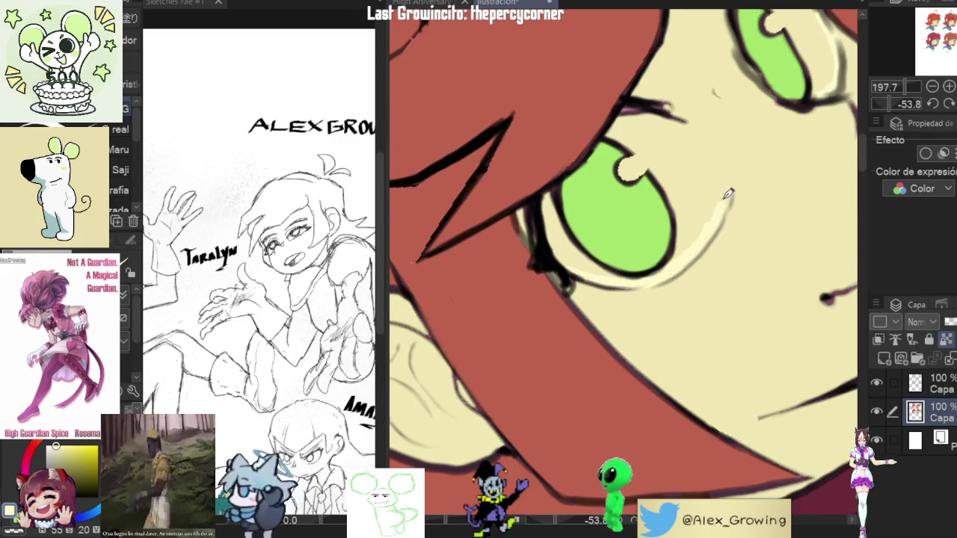
pyautogui.moveTo(723, 206); pyautogui.dragTo(737, 258)
# Paint a light cream highlight along head B's eye, then turn the face back upright.
pyautogui.moveTo(752, 207); pyautogui.dragTo(694, 118)
pyautogui.moveTo(741, 171); pyautogui.dragTo(705, 210)
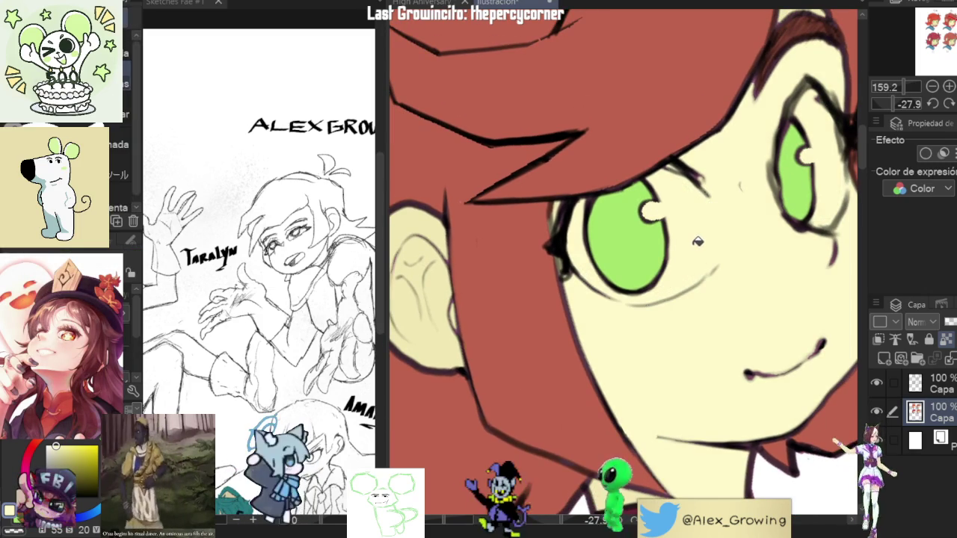
pyautogui.moveTo(727, 231); pyautogui.dragTo(799, 238)
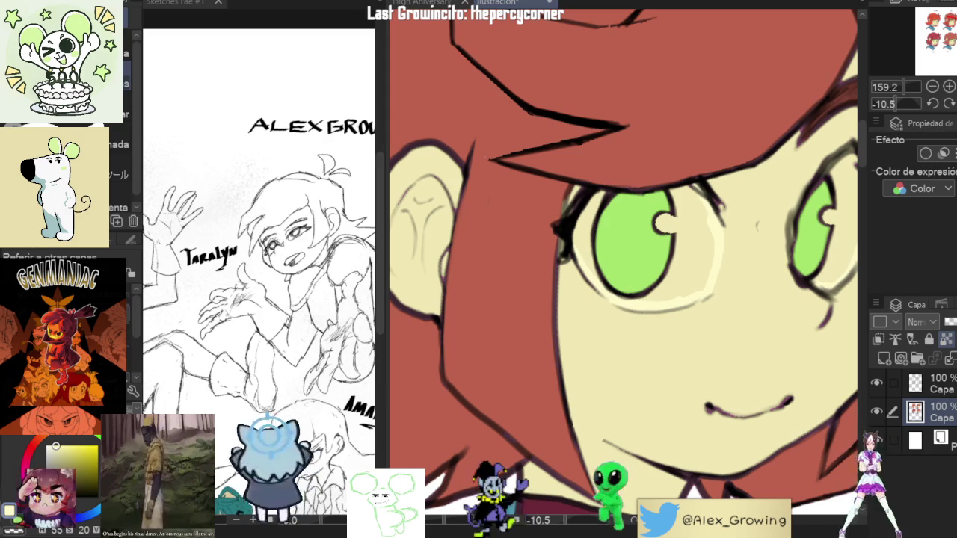
pyautogui.scroll(2, 651, 278)
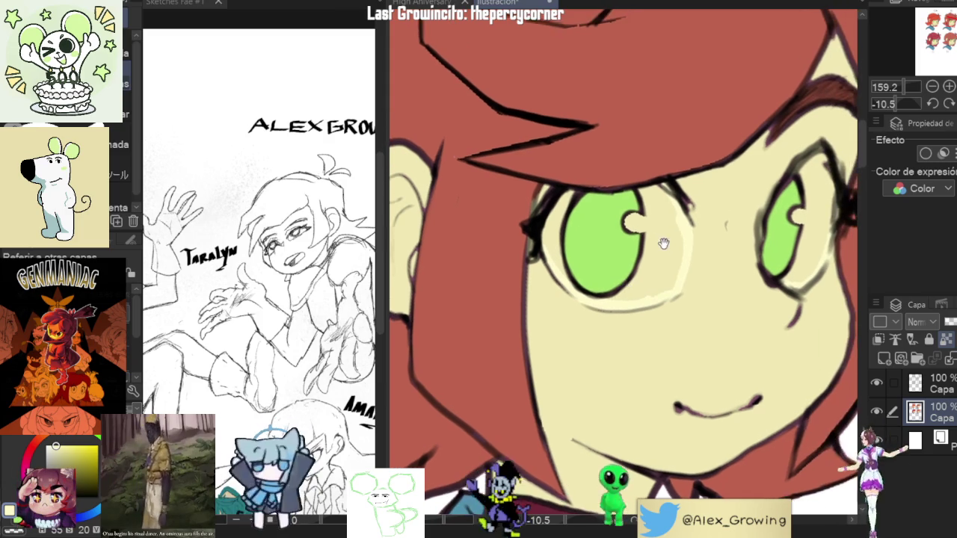
pyautogui.scroll(2, 668, 239)
pyautogui.scroll(1, 698, 257)
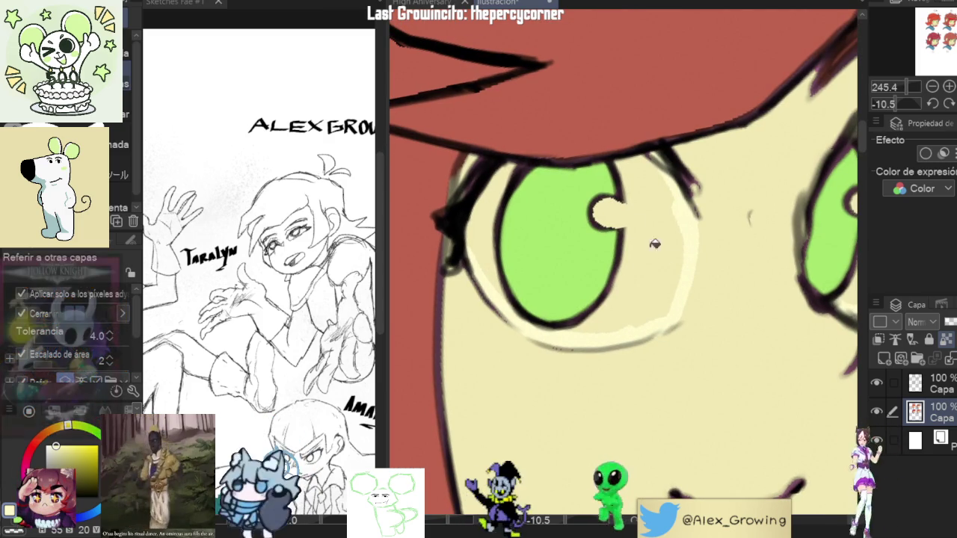
pyautogui.scroll(-3, 557, 344)
pyautogui.scroll(1, 606, 299)
pyautogui.scroll(2, 606, 294)
pyautogui.scroll(-4, 606, 294)
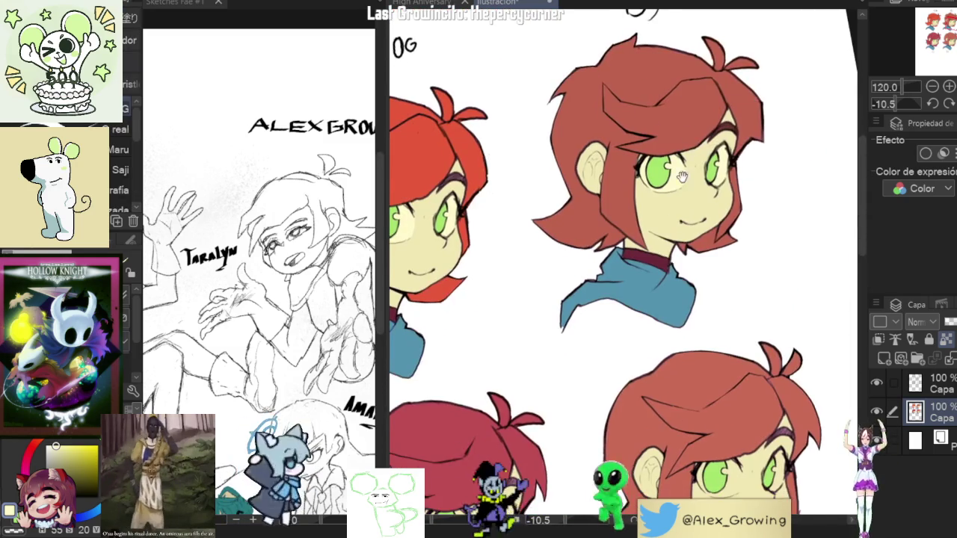
# Reset the view and paint cream highlights on head C's eye, lower eyelid to brow and lower-right edge.
pyautogui.hotkey('ctrl', '0')
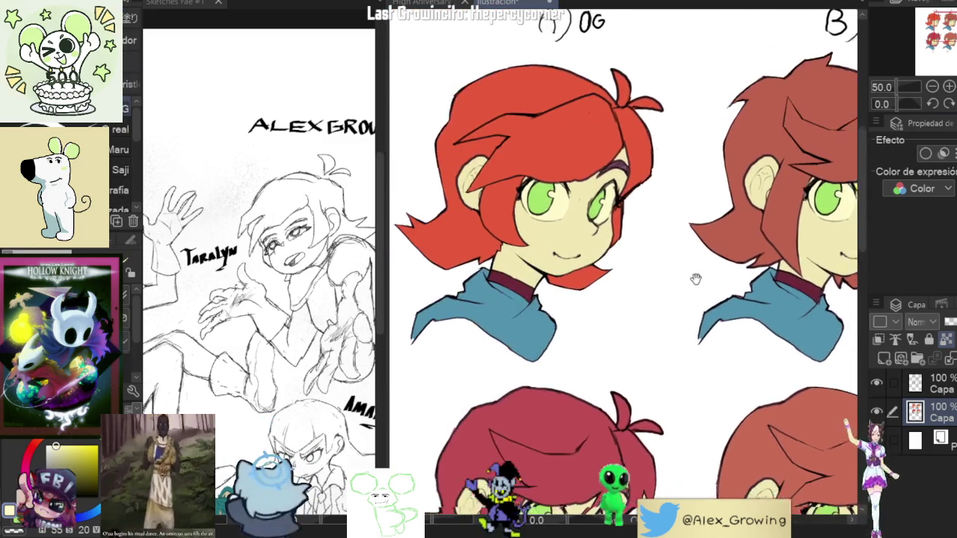
pyautogui.scroll(8, 641, 279)
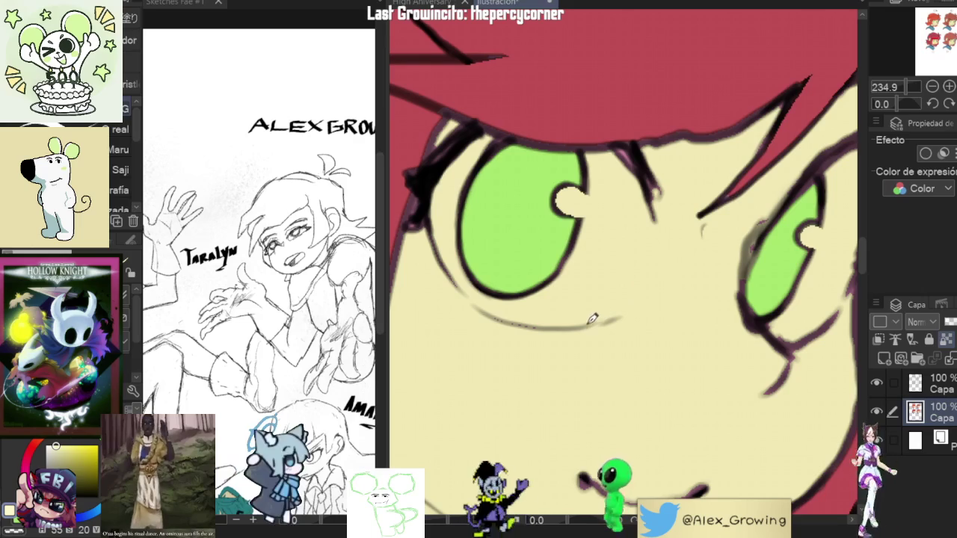
pyautogui.moveTo(617, 310)
pyautogui.mouseDown()
pyautogui.moveTo(654, 219)
pyautogui.moveTo(613, 397)
pyautogui.moveTo(577, 284)
pyautogui.mouseUp()
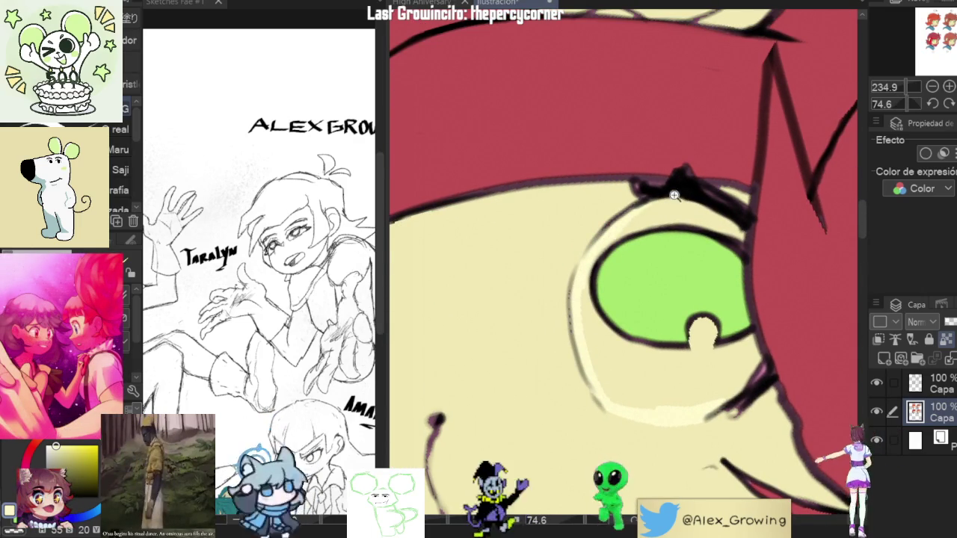
pyautogui.moveTo(679, 183); pyautogui.dragTo(651, 224)
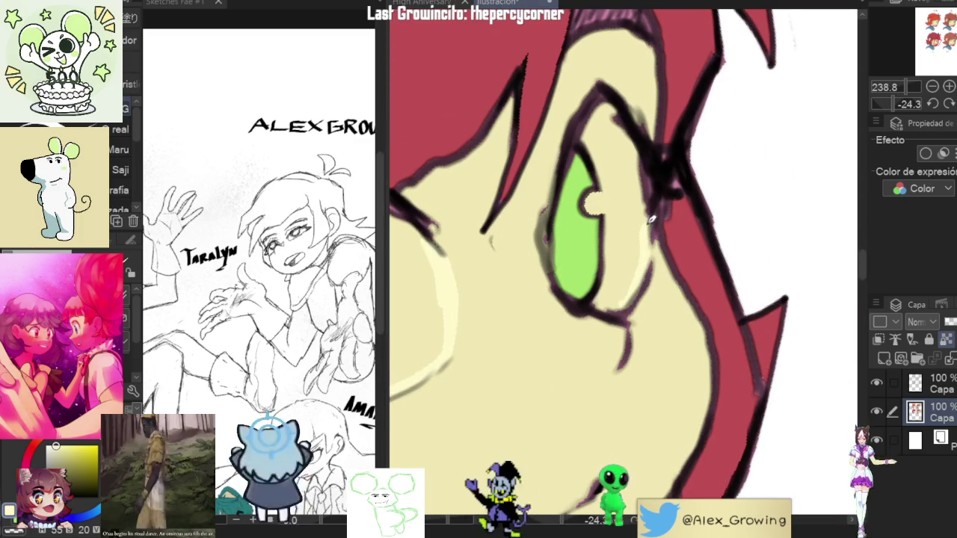
pyautogui.moveTo(637, 288); pyautogui.dragTo(591, 307)
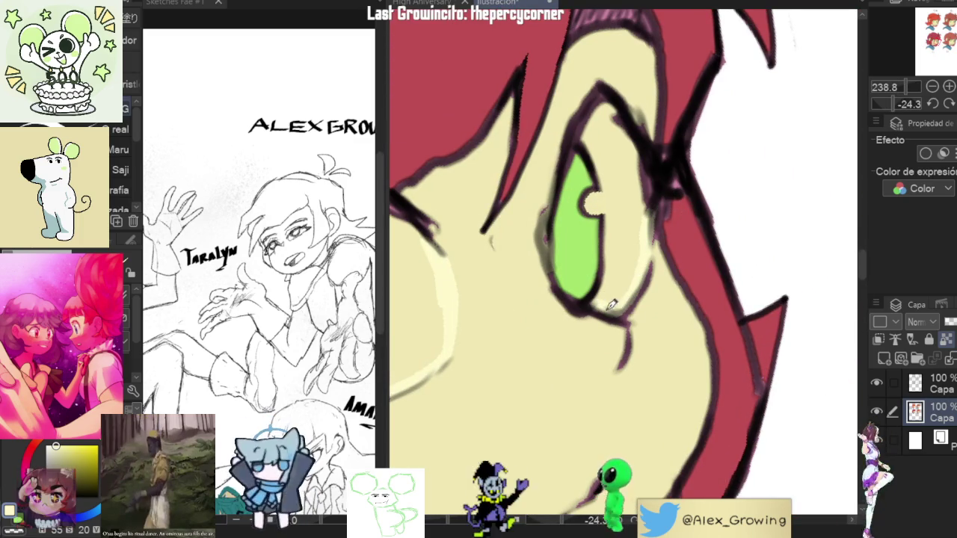
# Adjust the zoom and pan so head C is centred on screen.
pyautogui.scroll(-5, 649, 185)
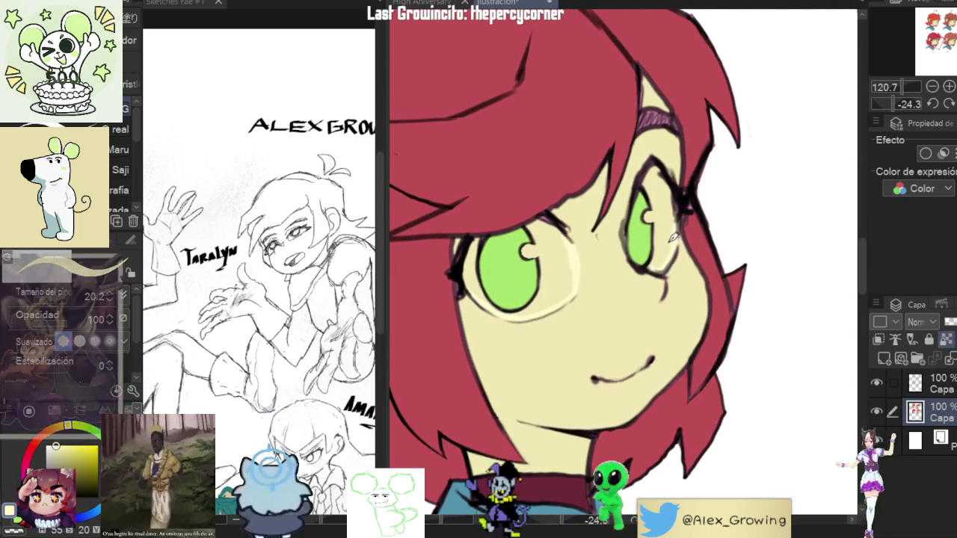
pyautogui.scroll(3, 662, 240)
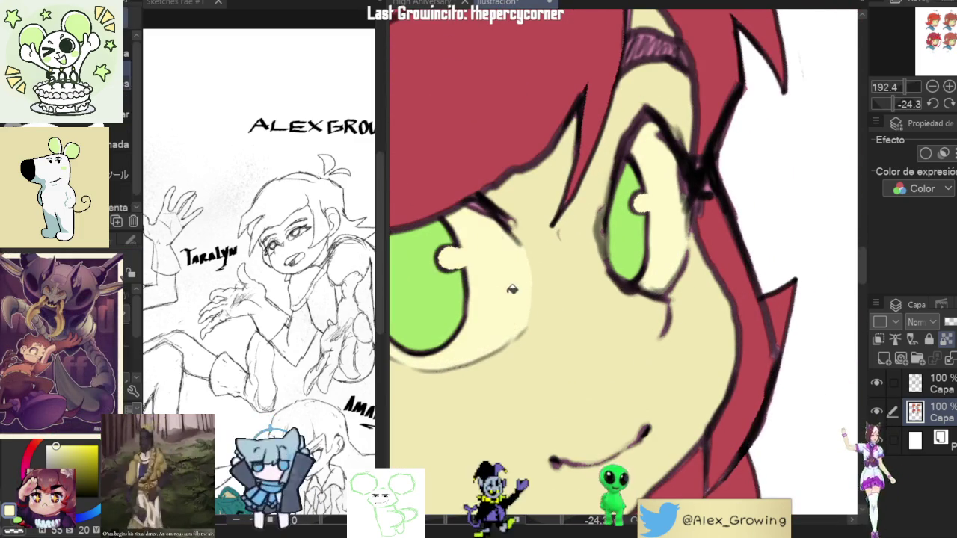
pyautogui.scroll(-3, 598, 262)
pyautogui.scroll(4, 545, 271)
pyautogui.scroll(-2, 544, 269)
pyautogui.scroll(-2, 561, 299)
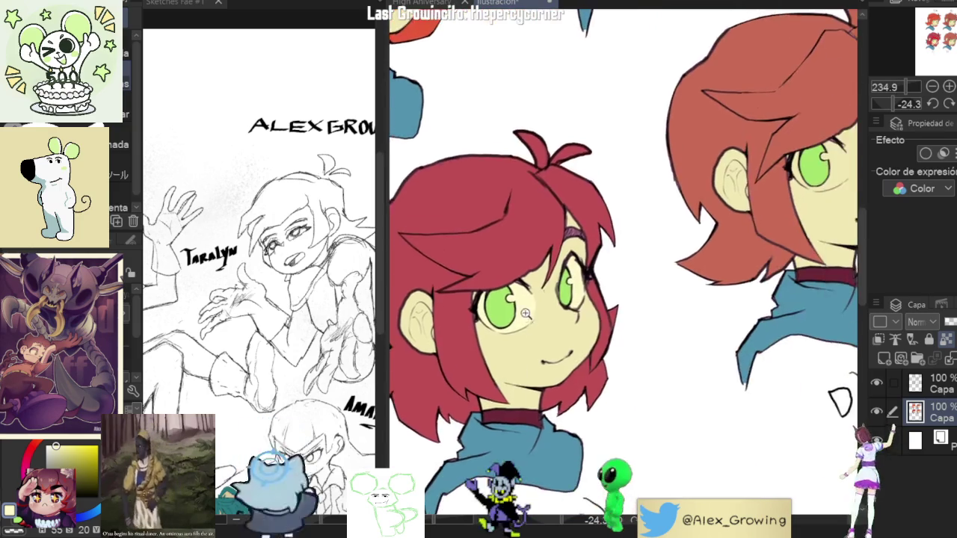
pyautogui.scroll(5, 582, 344)
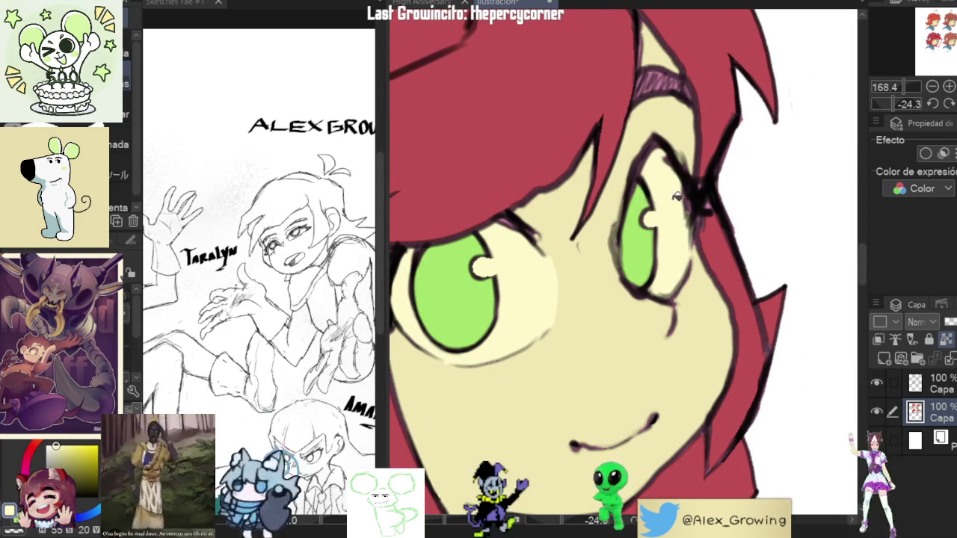
pyautogui.scroll(-3, 673, 202)
pyautogui.scroll(-3, 673, 209)
pyautogui.moveTo(686, 332); pyautogui.dragTo(600, 299)
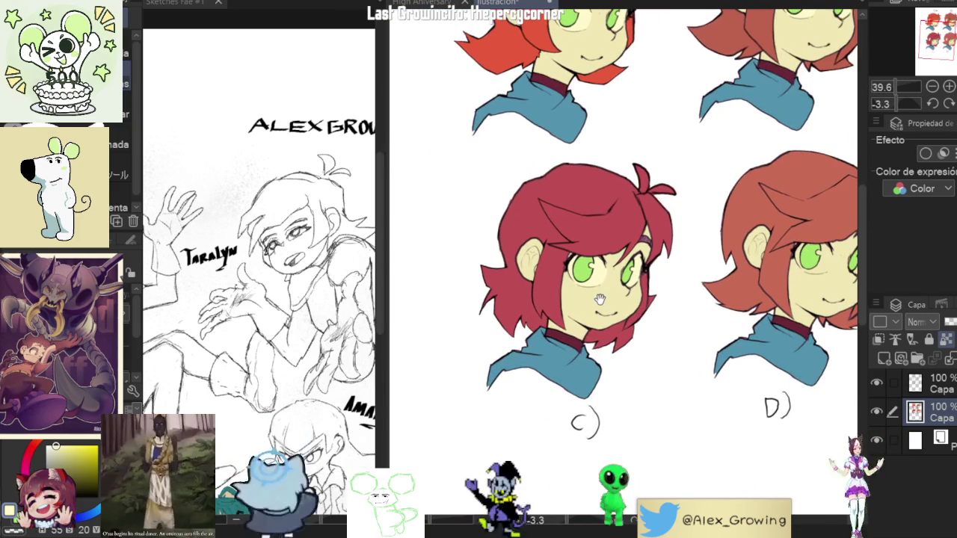
# Paint and brighten a cream highlight down head C's left eye edge, rotating the view as needed.
pyautogui.scroll(2, 748, 247)
pyautogui.scroll(2, 718, 232)
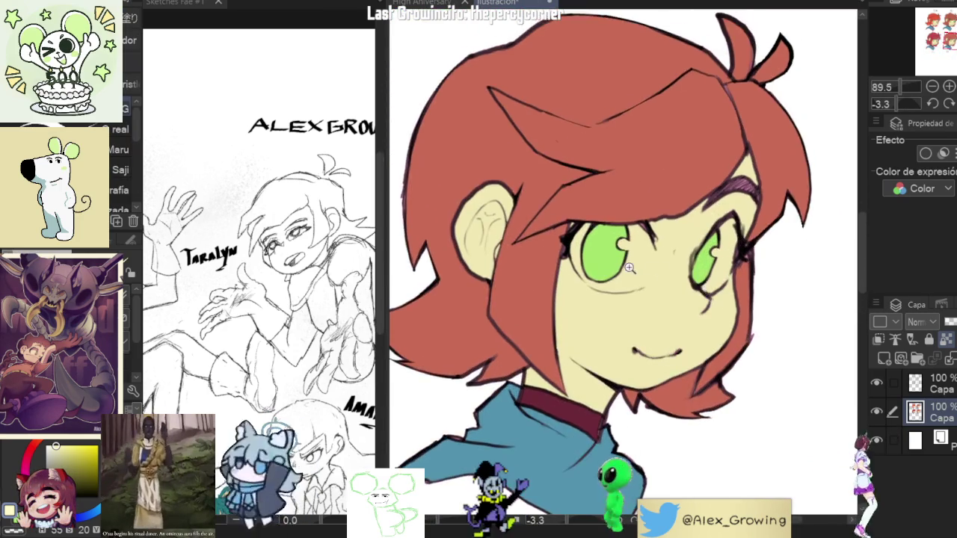
pyautogui.scroll(2, 689, 222)
pyautogui.moveTo(685, 224); pyautogui.dragTo(661, 320)
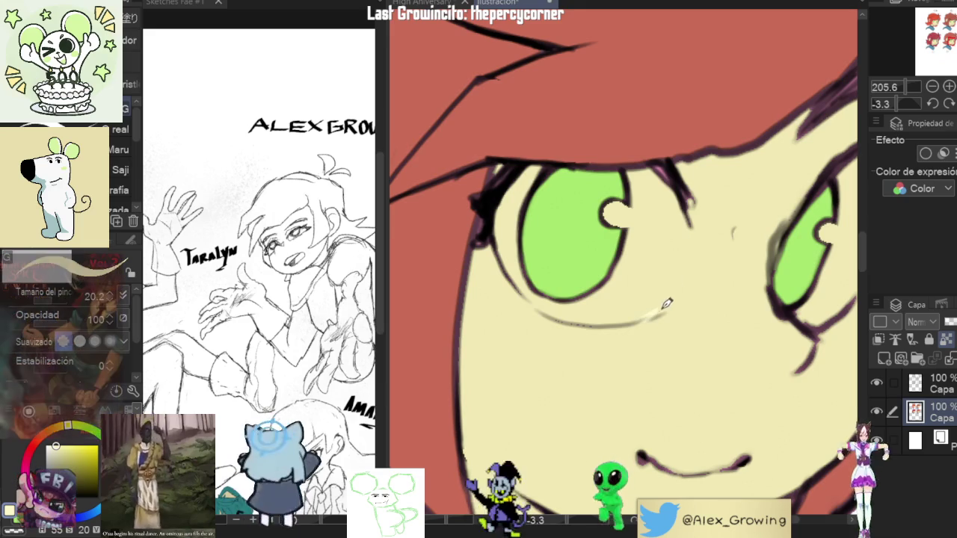
pyautogui.moveTo(686, 209)
pyautogui.mouseDown()
pyautogui.moveTo(713, 274)
pyautogui.moveTo(695, 205)
pyautogui.moveTo(711, 203)
pyautogui.mouseUp()
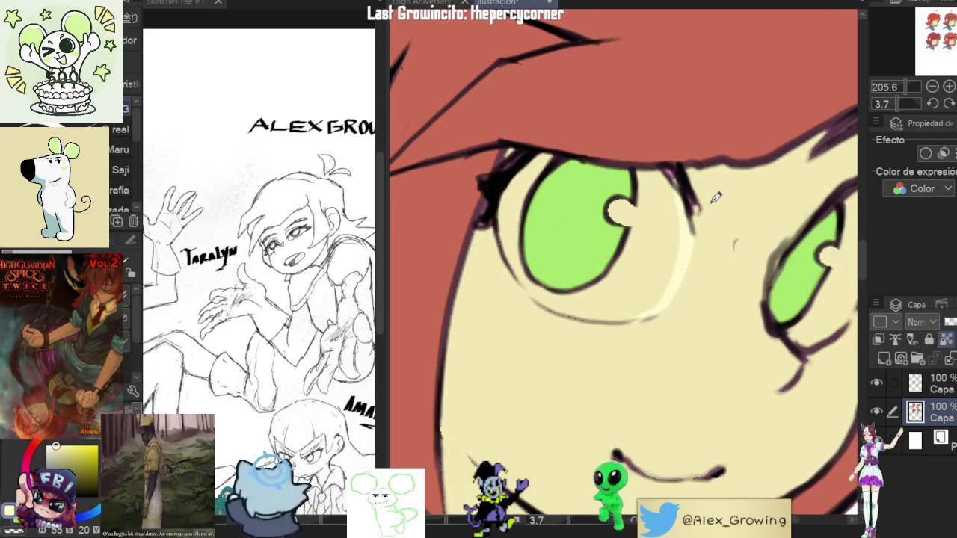
pyautogui.moveTo(715, 197); pyautogui.dragTo(598, 316)
pyautogui.moveTo(594, 378); pyautogui.dragTo(620, 246)
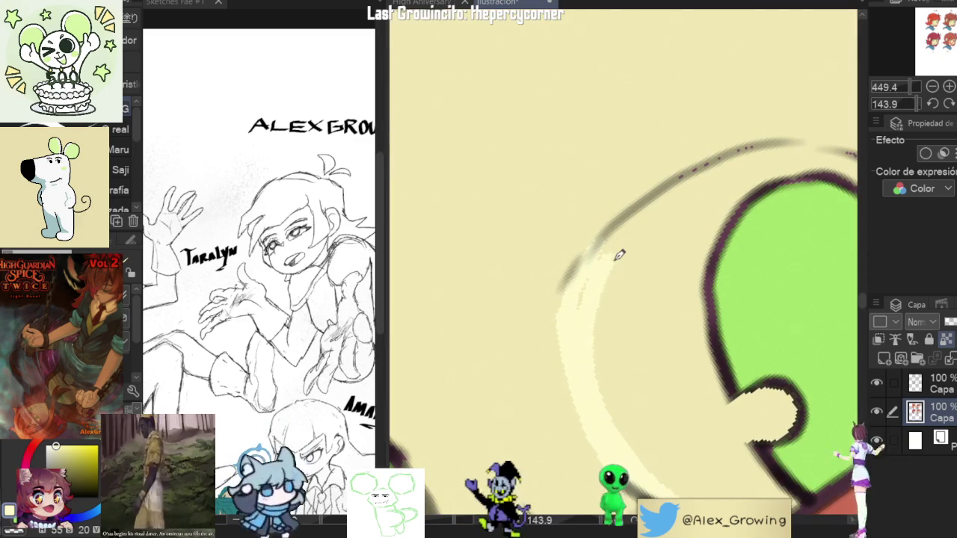
pyautogui.moveTo(609, 378)
pyautogui.mouseDown()
pyautogui.moveTo(609, 250)
pyautogui.moveTo(604, 313)
pyautogui.moveTo(626, 229)
pyautogui.mouseUp()
# Add a cream highlight along the upper eye outline and lighten the area around it.
pyautogui.scroll(-5, 625, 270)
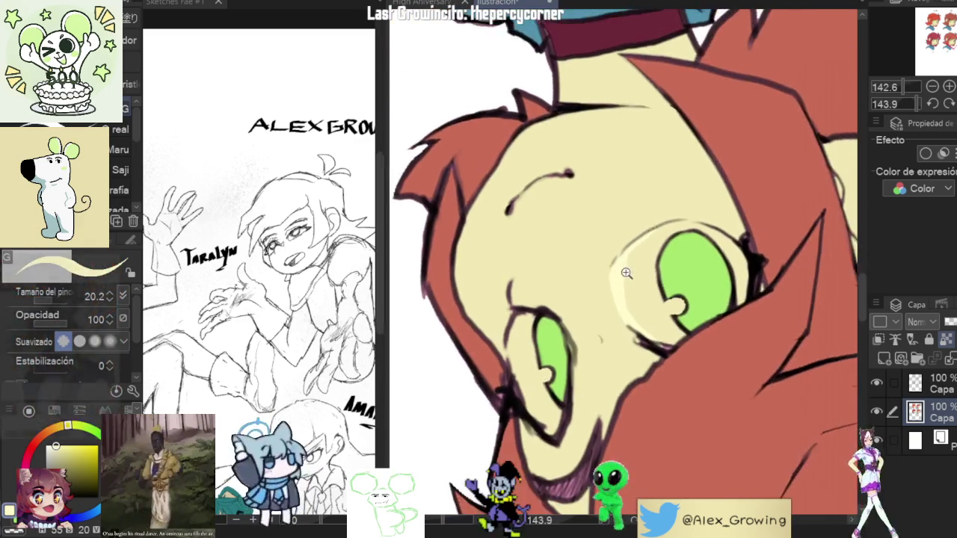
pyautogui.scroll(3, 626, 269)
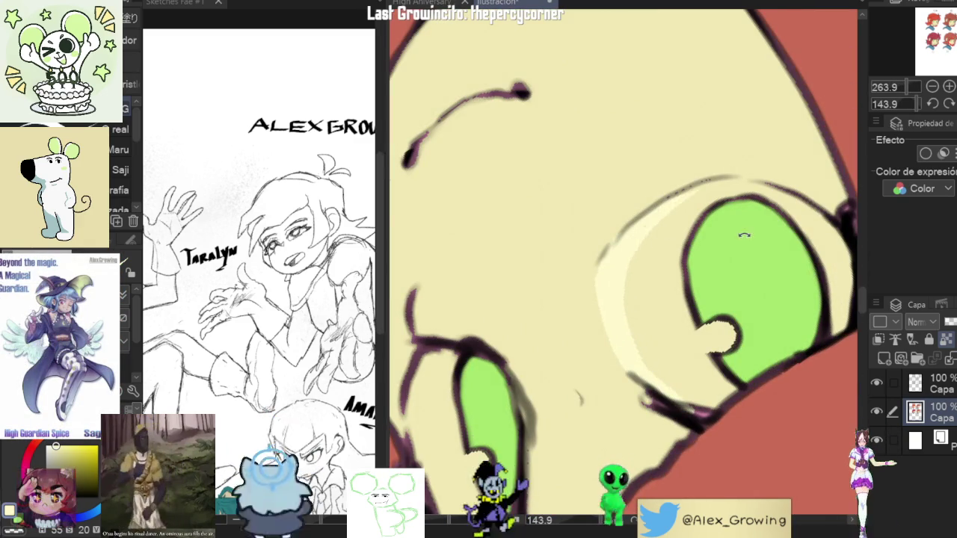
pyautogui.scroll(2, 673, 206)
pyautogui.moveTo(640, 215); pyautogui.dragTo(640, 234)
pyautogui.scroll(-2, 636, 246)
pyautogui.scroll(-3, 710, 202)
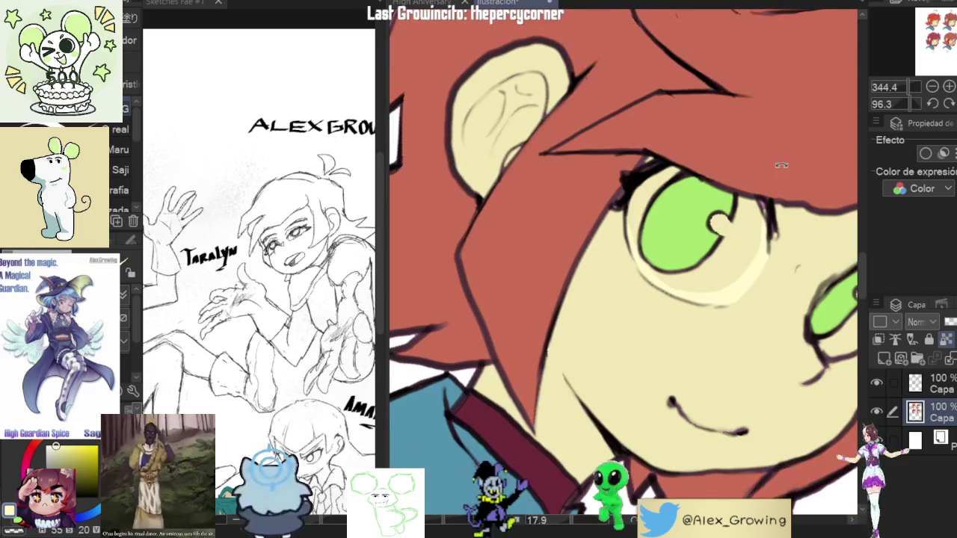
pyautogui.moveTo(703, 224); pyautogui.dragTo(734, 261)
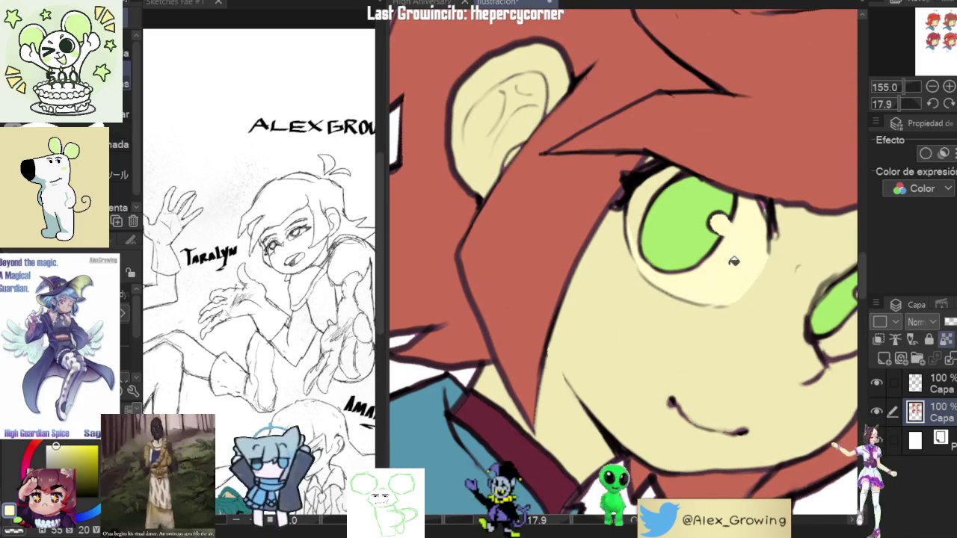
pyautogui.scroll(-2, 771, 276)
pyautogui.scroll(4, 755, 224)
# Switch to the fill tool and reset the canvas rotation to upright.
pyautogui.press('g')
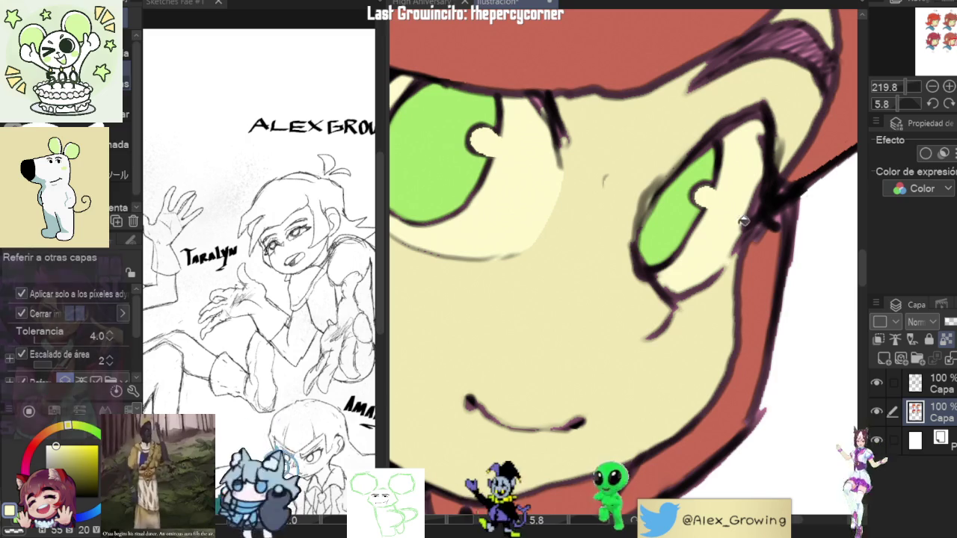
pyautogui.scroll(-3, 747, 200)
pyautogui.scroll(-3, 709, 242)
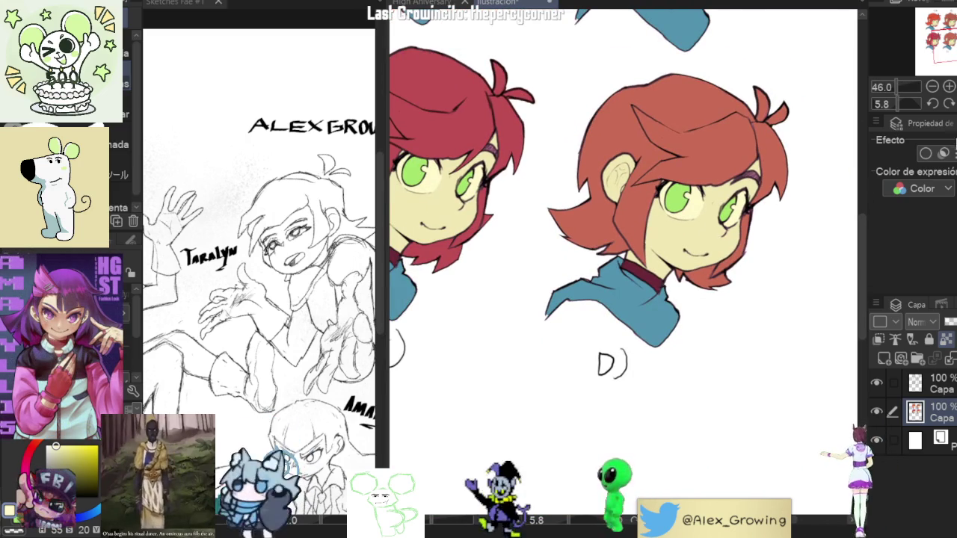
pyautogui.hotkey('ctrl', '@')
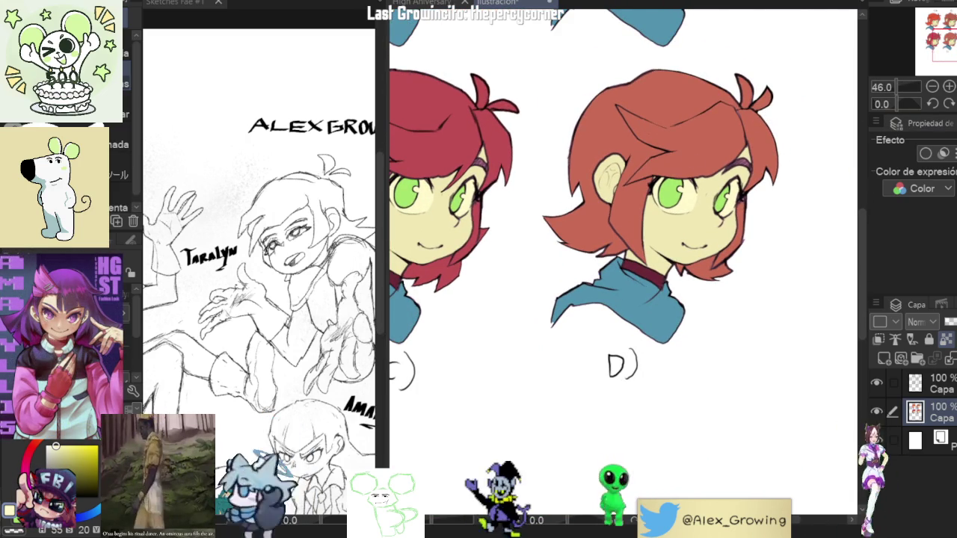
pyautogui.scroll(-2, 559, 238)
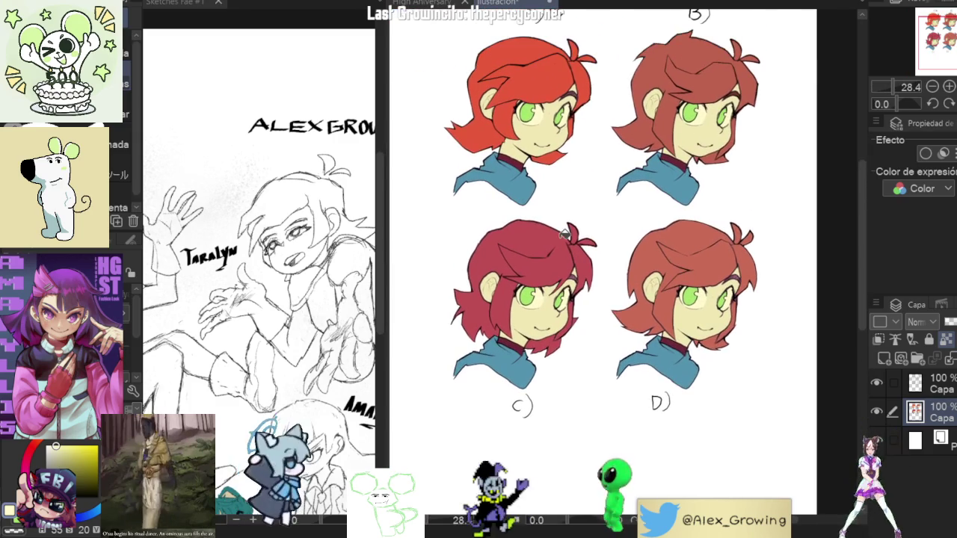
pyautogui.press('g')
pyautogui.scroll(2, 560, 237)
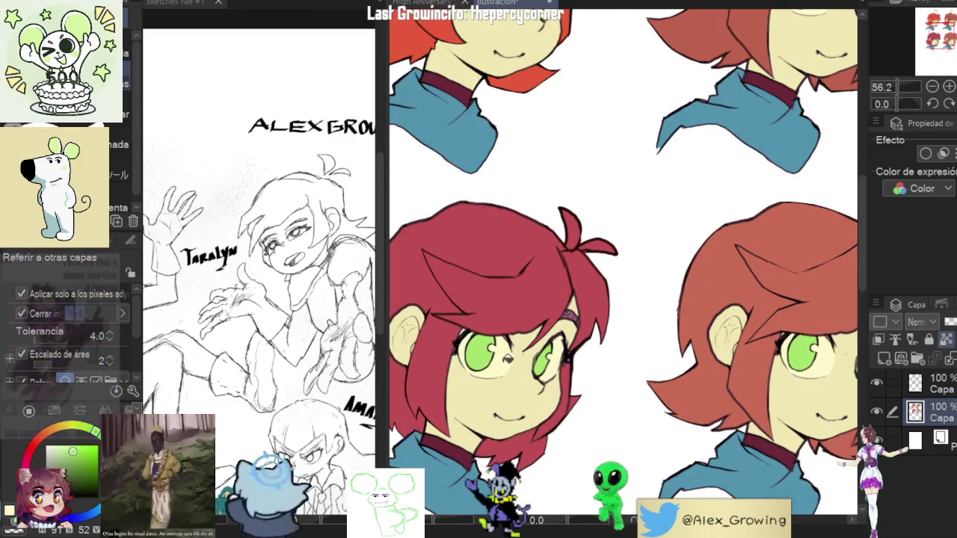
pyautogui.scroll(-3, 542, 364)
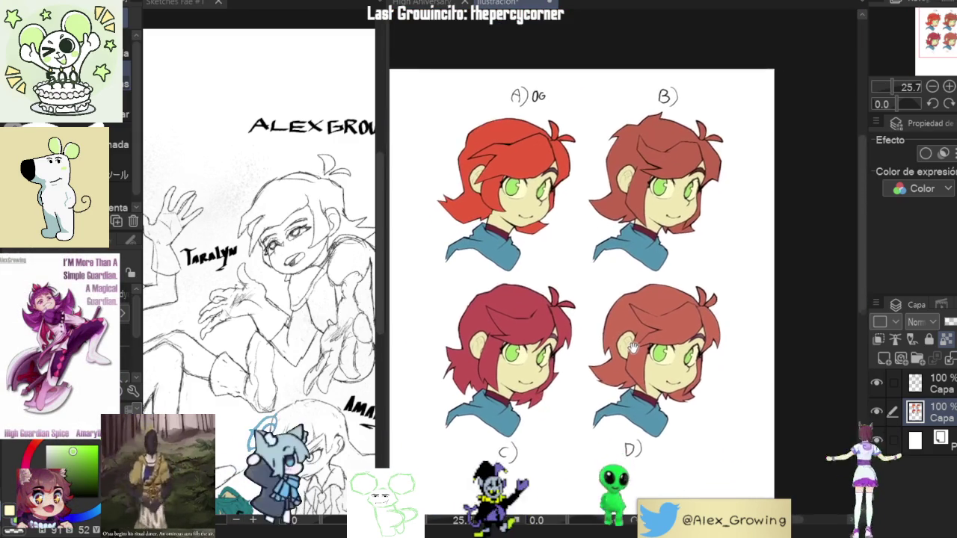
pyautogui.scroll(1, 632, 352)
pyautogui.scroll(-1, 632, 352)
pyautogui.scroll(2, 631, 304)
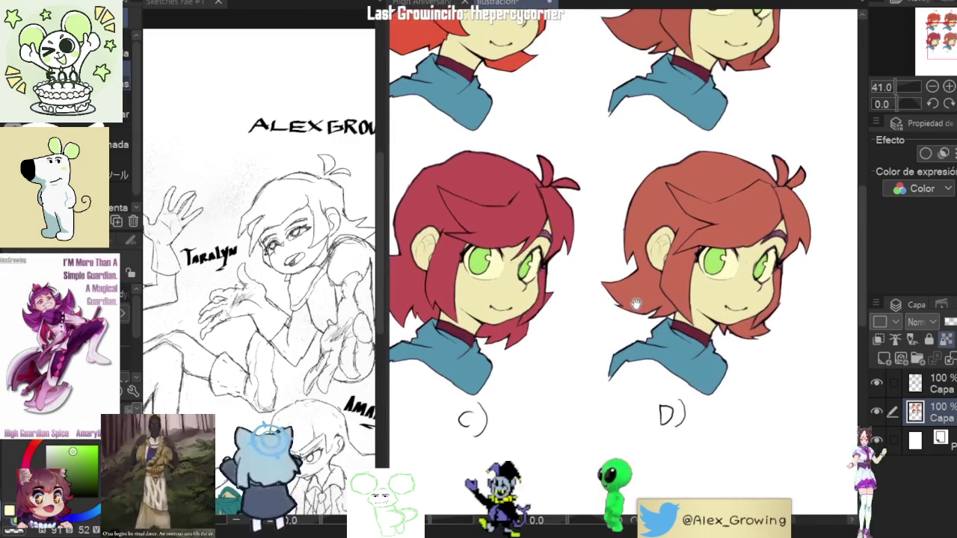
# Pan onto head D's face, then outline its eyebrow area and fill it with brown.
pyautogui.moveTo(630, 304); pyautogui.dragTo(649, 299)
pyautogui.scroll(2, 707, 197)
pyautogui.scroll(1, 720, 244)
pyautogui.moveTo(733, 218)
pyautogui.mouseDown()
pyautogui.moveTo(696, 359)
pyautogui.moveTo(718, 213)
pyautogui.moveTo(716, 60)
pyautogui.mouseUp()
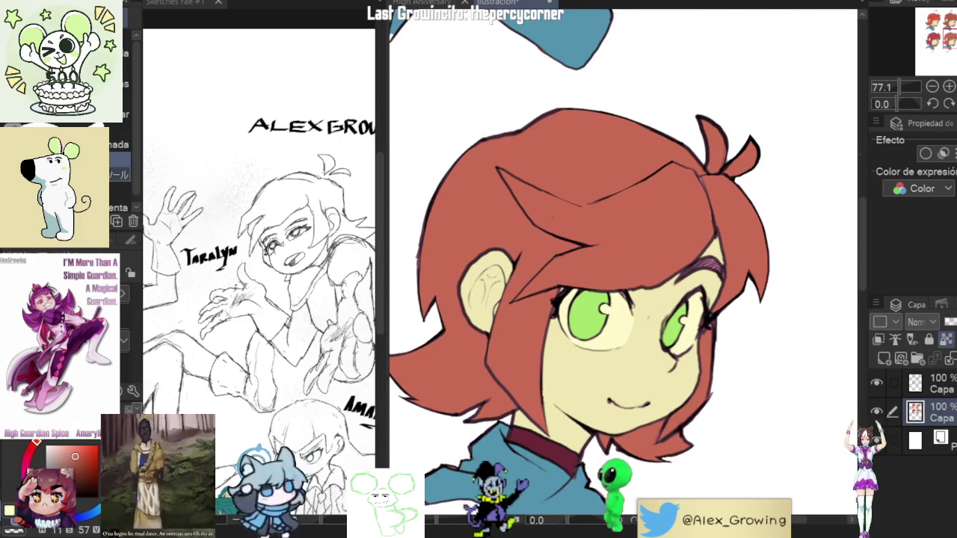
pyautogui.scroll(1, 742, 237)
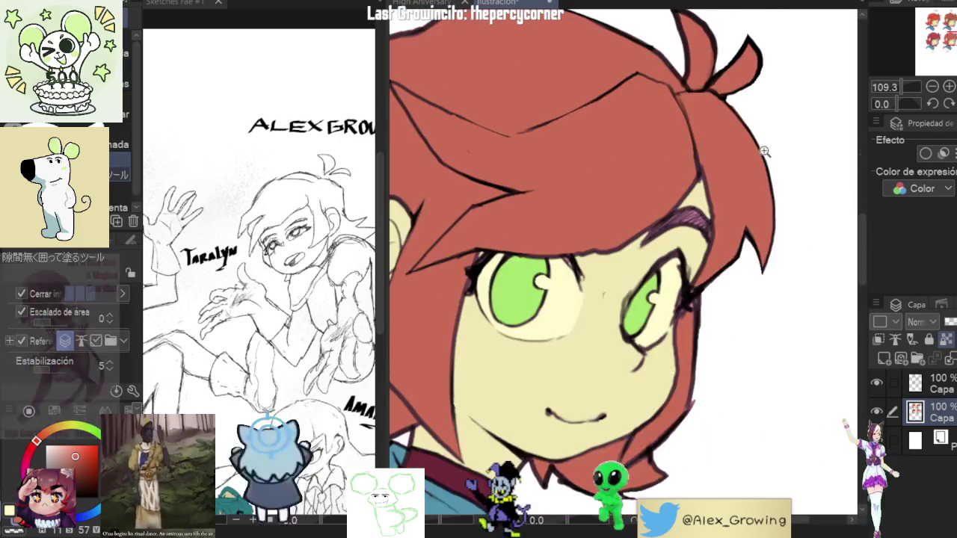
pyautogui.scroll(3, 673, 224)
pyautogui.moveTo(695, 198)
pyautogui.mouseDown()
pyautogui.moveTo(611, 185)
pyautogui.moveTo(562, 297)
pyautogui.mouseUp()
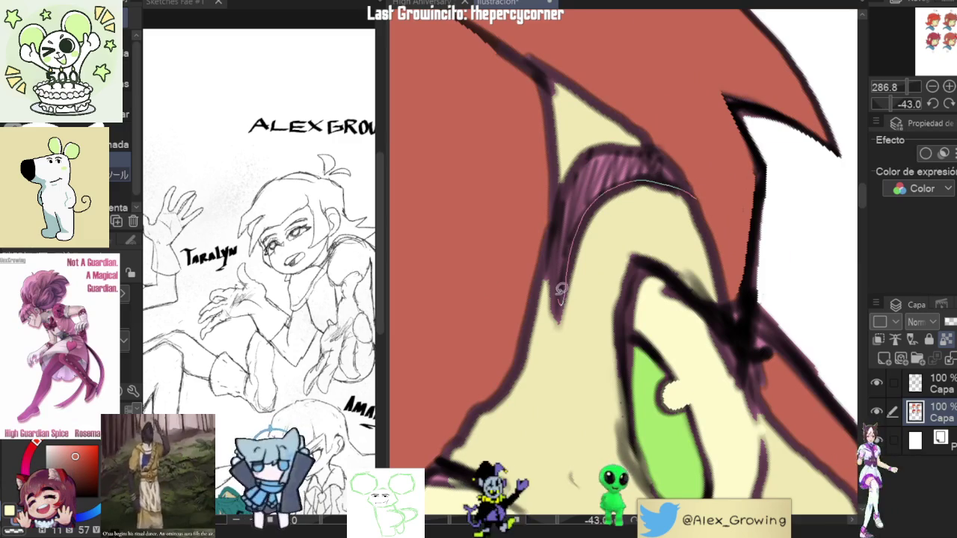
pyautogui.moveTo(683, 152); pyautogui.dragTo(684, 152)
# Begin outlining the eyebrow shading on the crimson-haired head.
pyautogui.scroll(-3, 684, 153)
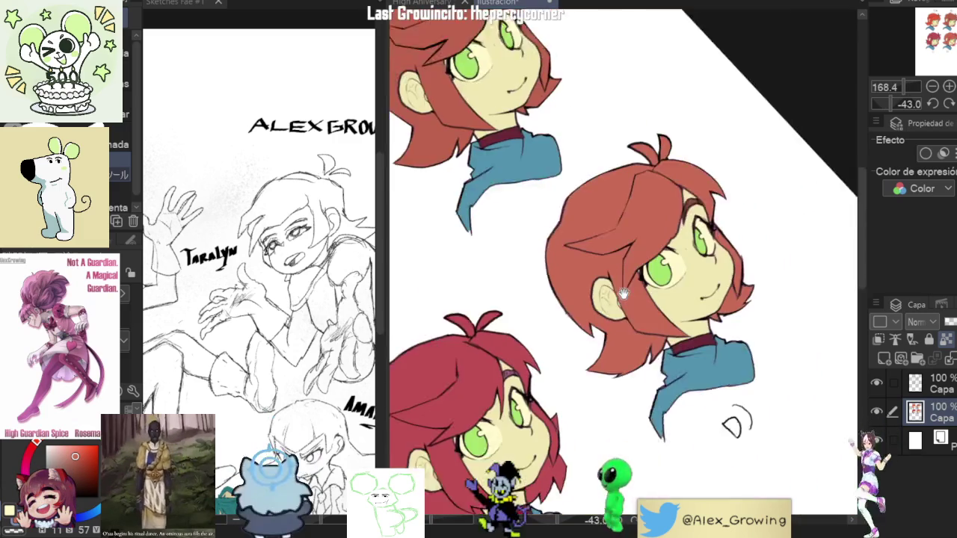
pyautogui.scroll(3, 756, 178)
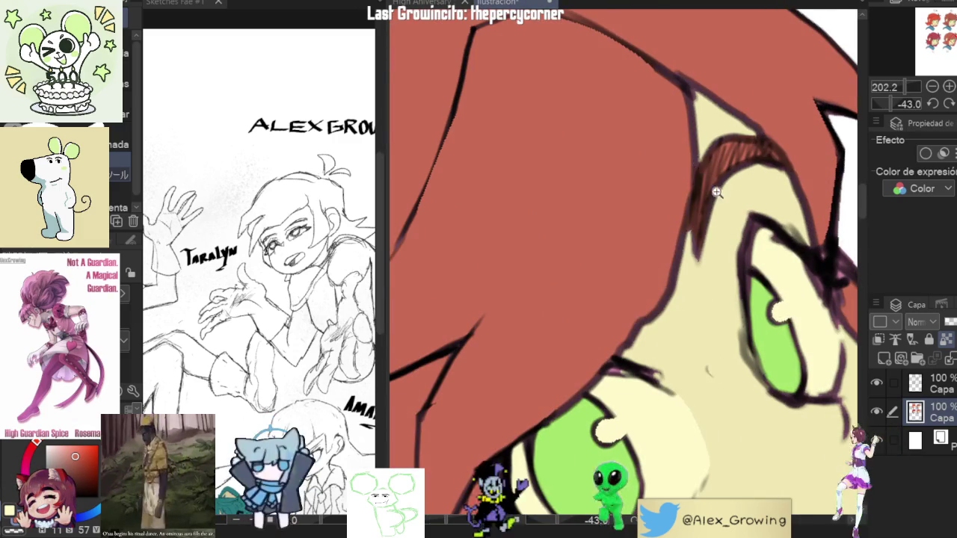
pyautogui.scroll(-3, 683, 209)
pyautogui.scroll(3, 567, 278)
pyautogui.scroll(5, 568, 279)
pyautogui.moveTo(568, 318); pyautogui.dragTo(651, 232)
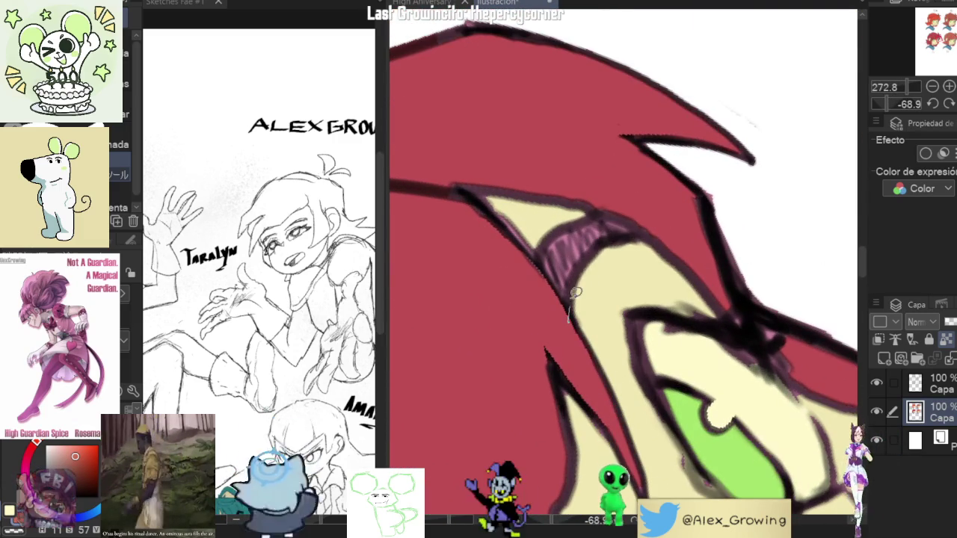
# Close and fill the crimson head's eyebrow shading, then retouch along the hair edge.
pyautogui.moveTo(583, 217)
pyautogui.mouseDown()
pyautogui.moveTo(570, 320)
pyautogui.moveTo(649, 233)
pyautogui.mouseUp()
pyautogui.scroll(-1, 564, 295)
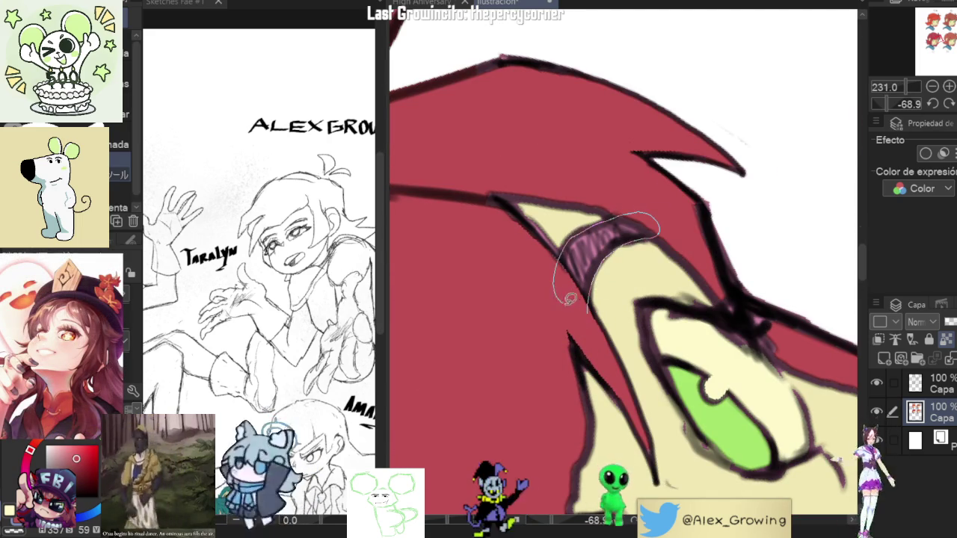
pyautogui.scroll(-5, 565, 296)
pyautogui.scroll(5, 668, 299)
pyautogui.moveTo(668, 280); pyautogui.dragTo(644, 269)
pyautogui.moveTo(714, 278); pyautogui.dragTo(733, 227)
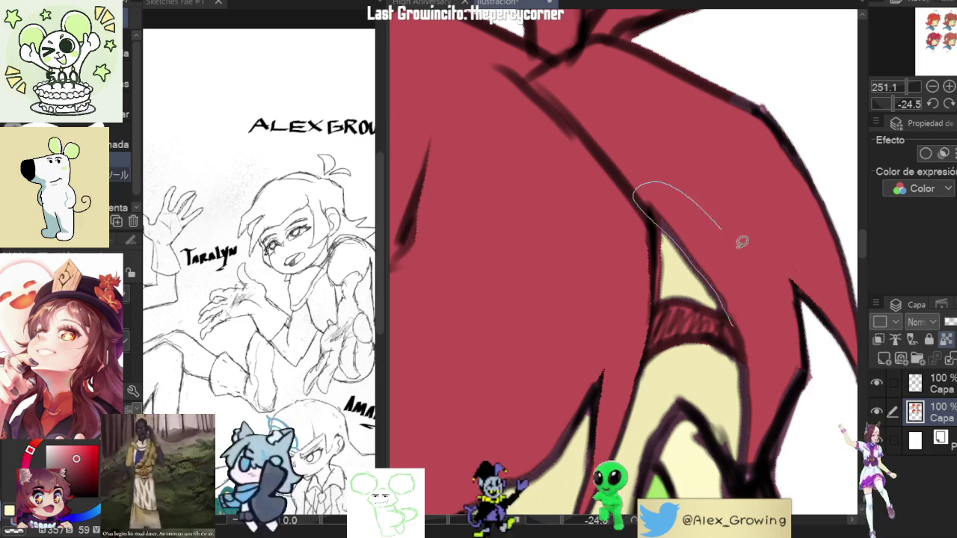
# Fill a dark red shadow along head A's eyebrow.
pyautogui.scroll(-4, 643, 224)
pyautogui.scroll(-3, 613, 187)
pyautogui.scroll(-2, 582, 154)
pyautogui.scroll(3, 598, 172)
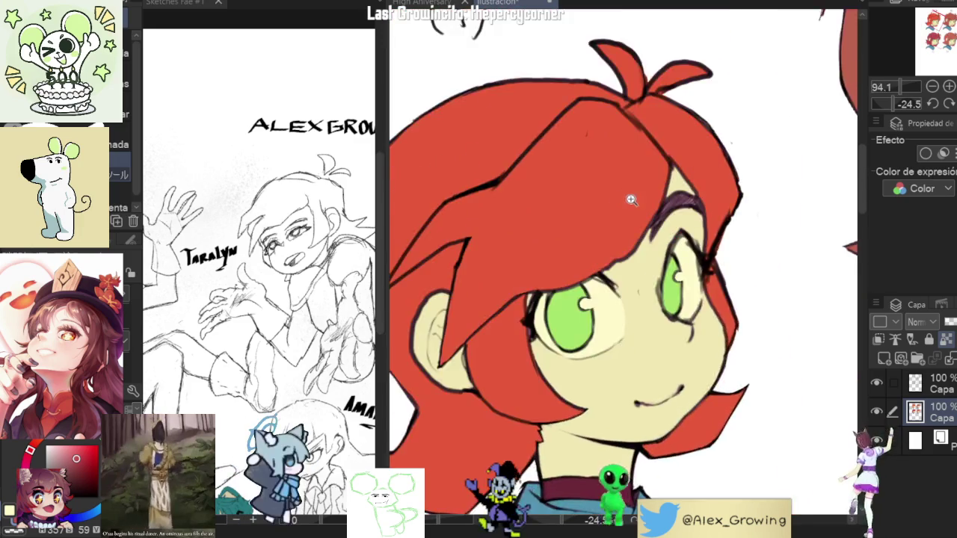
pyautogui.scroll(3, 650, 187)
pyautogui.scroll(2, 676, 213)
pyautogui.moveTo(649, 283)
pyautogui.mouseDown()
pyautogui.moveTo(698, 213)
pyautogui.moveTo(697, 164)
pyautogui.moveTo(657, 204)
pyautogui.moveTo(641, 270)
pyautogui.mouseUp()
# Bring the hair and ear into view and draw along the ear edge.
pyautogui.scroll(-3, 665, 255)
pyautogui.scroll(-3, 670, 274)
pyautogui.scroll(3, 670, 274)
pyautogui.scroll(3, 733, 176)
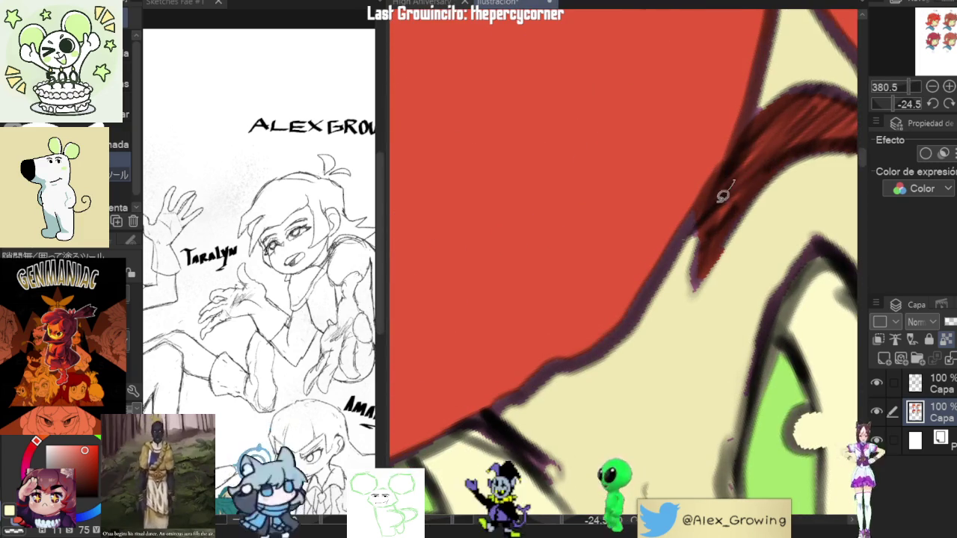
pyautogui.scroll(-2, 748, 147)
pyautogui.scroll(-5, 695, 222)
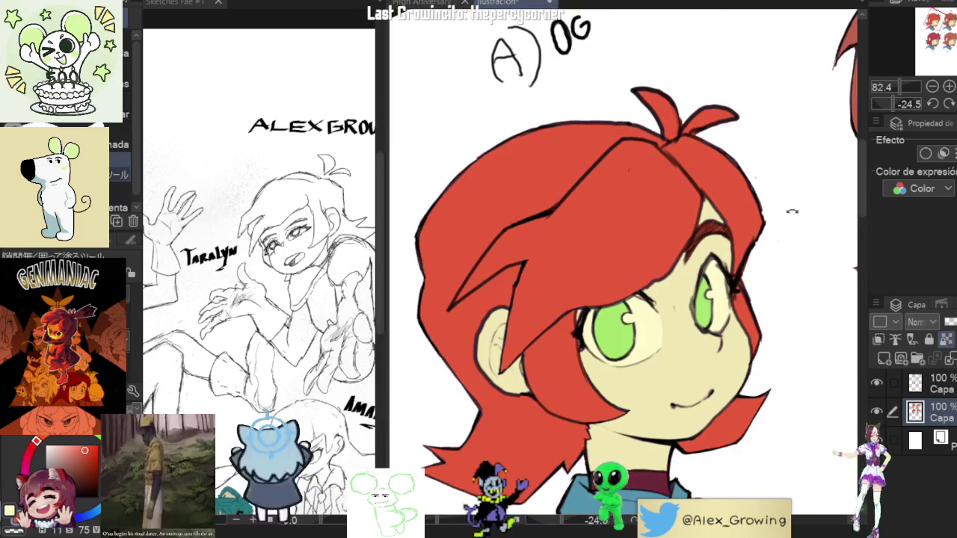
pyautogui.scroll(3, 724, 244)
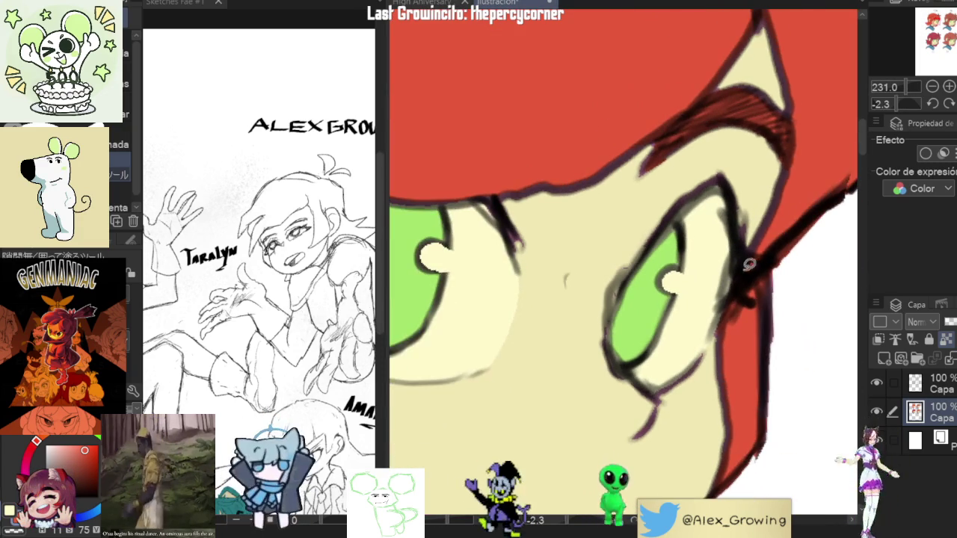
pyautogui.scroll(-2, 795, 233)
pyautogui.scroll(-2, 778, 239)
pyautogui.moveTo(673, 247)
pyautogui.mouseDown()
pyautogui.moveTo(733, 300)
pyautogui.moveTo(705, 338)
pyautogui.mouseUp()
pyautogui.scroll(3, 751, 247)
pyautogui.scroll(-1, 751, 247)
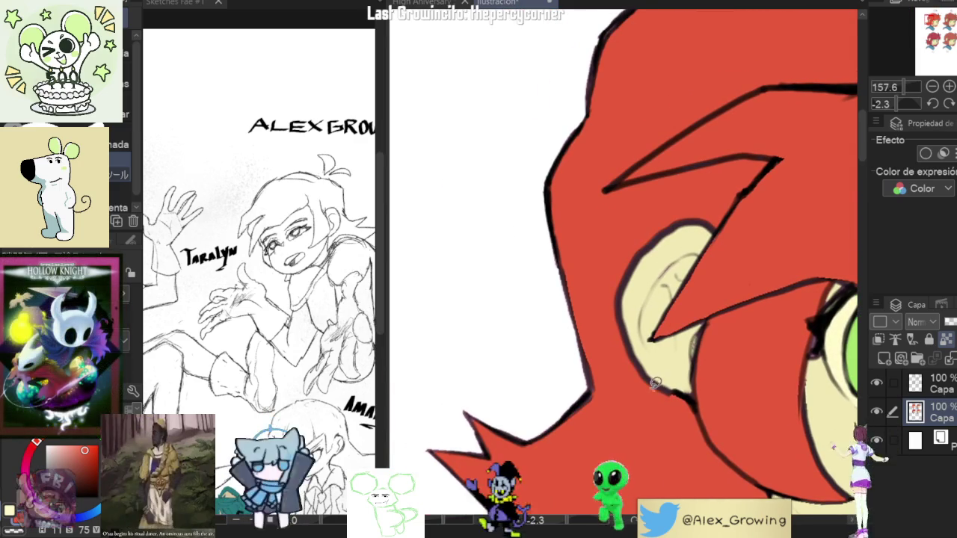
pyautogui.scroll(2, 648, 371)
pyautogui.moveTo(600, 291); pyautogui.dragTo(599, 342)
# Stroke along the ear edge, then centre the view on the second head's red hair.
pyautogui.moveTo(660, 258); pyautogui.dragTo(566, 353)
pyautogui.scroll(-6, 688, 257)
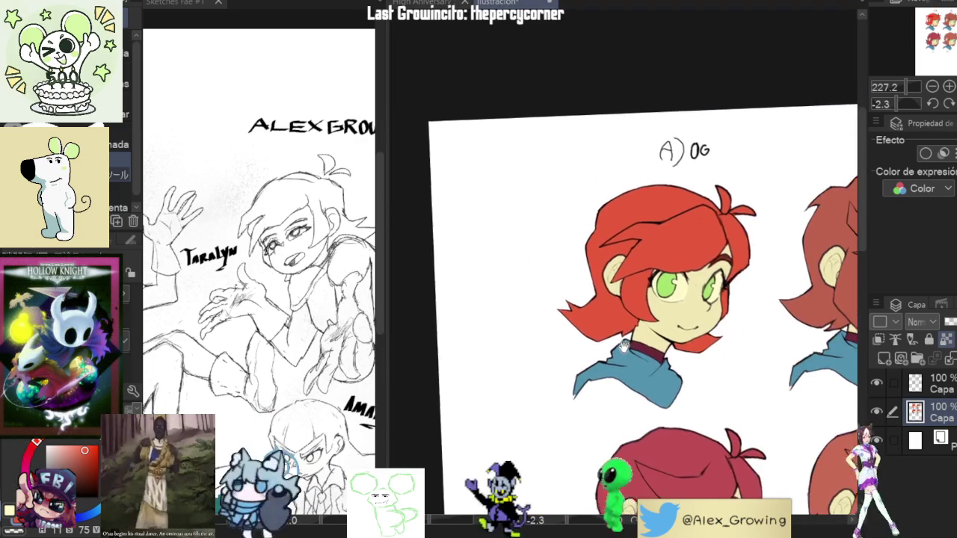
pyautogui.moveTo(661, 240); pyautogui.dragTo(632, 83)
pyautogui.scroll(5, 752, 304)
pyautogui.scroll(-2, 741, 331)
pyautogui.moveTo(741, 331); pyautogui.dragTo(603, 276)
pyautogui.scroll(2, 604, 276)
pyautogui.scroll(-6, 626, 222)
pyautogui.scroll(-1, 521, 327)
pyautogui.scroll(5, 622, 255)
# Fill the eyebrow shading under the hair in brown with the lasso fill.
pyautogui.press('g')
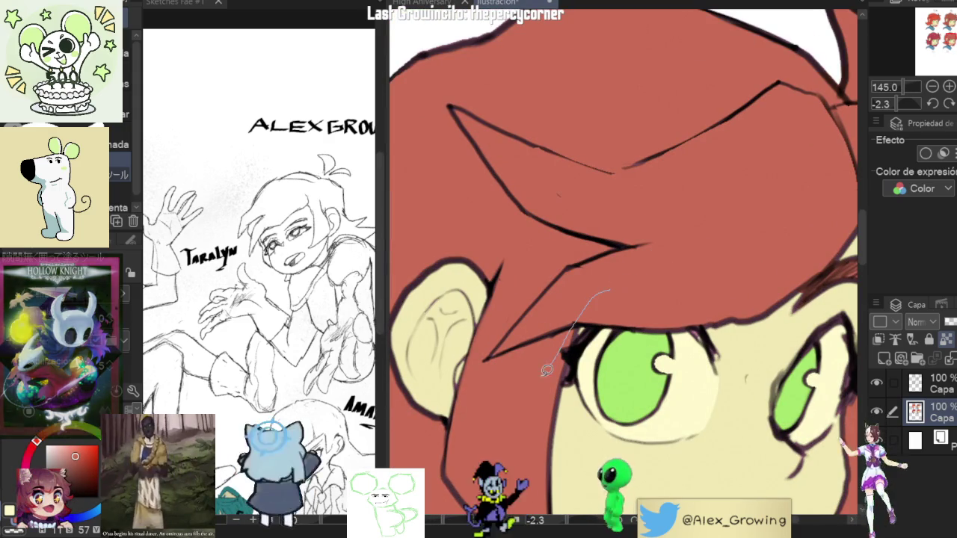
pyautogui.moveTo(566, 246); pyautogui.dragTo(609, 291)
pyautogui.moveTo(596, 228); pyautogui.dragTo(641, 310)
pyautogui.moveTo(845, 271); pyautogui.dragTo(719, 260)
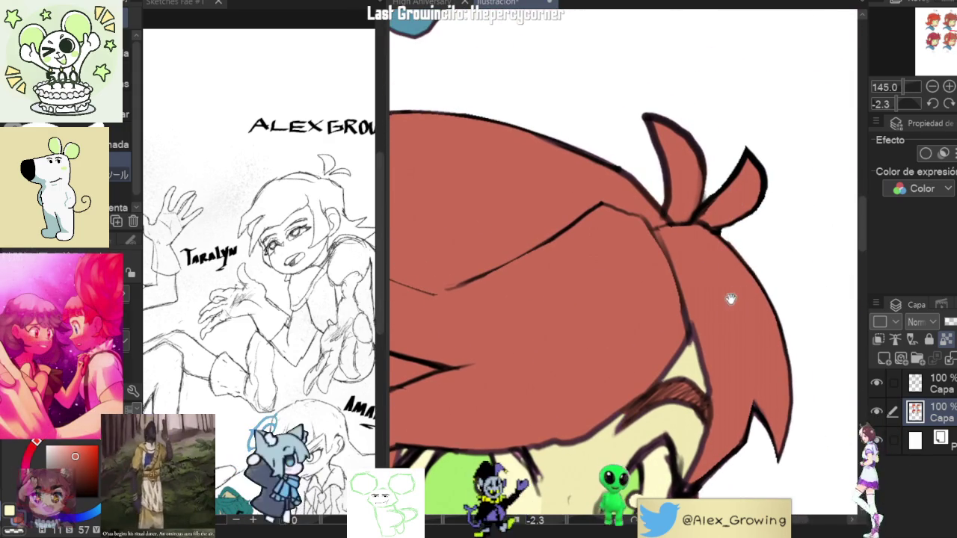
pyautogui.scroll(3, 735, 291)
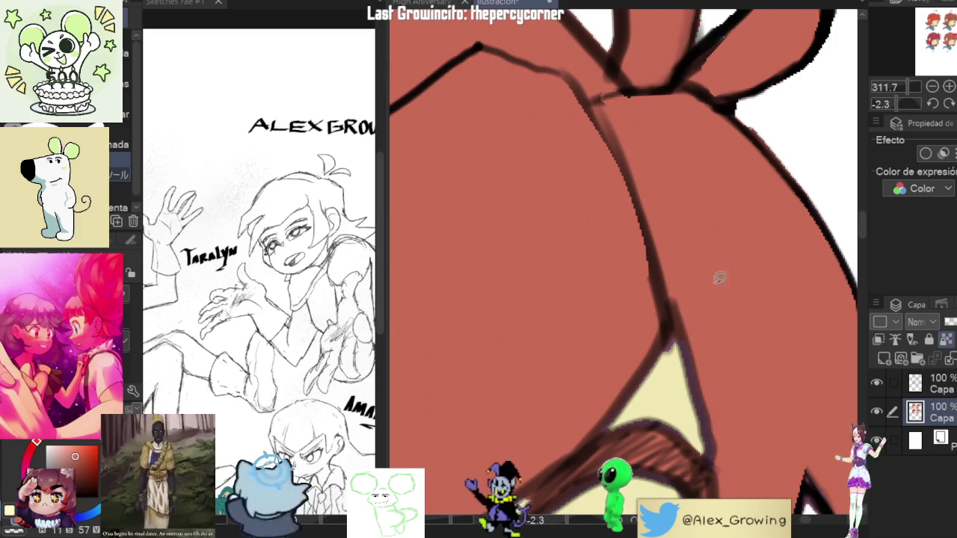
pyautogui.scroll(-3, 679, 257)
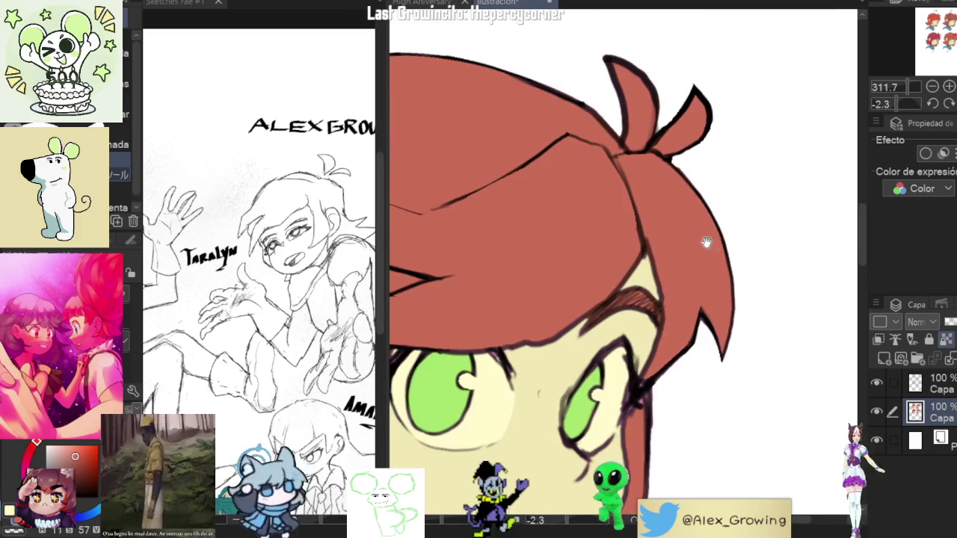
pyautogui.scroll(3, 692, 346)
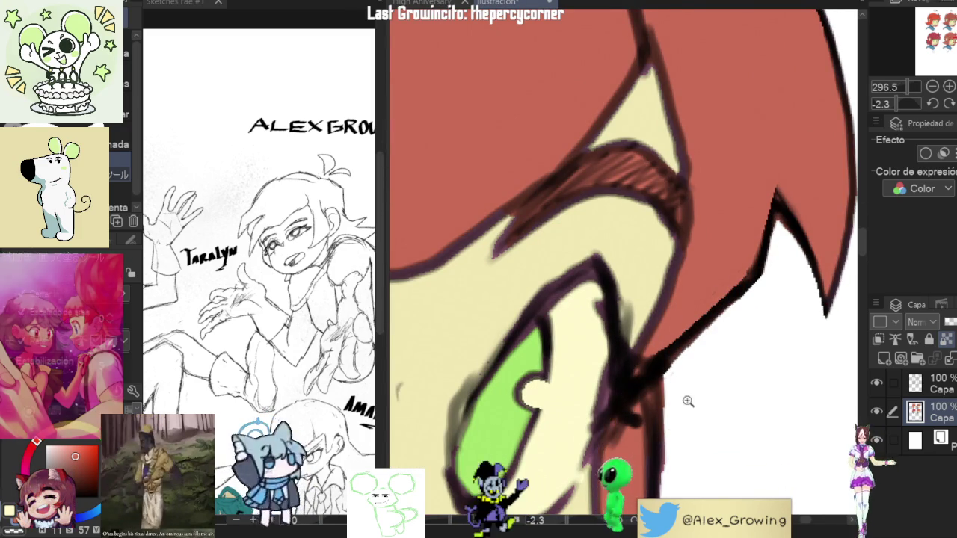
pyautogui.scroll(-2, 686, 390)
pyautogui.scroll(-1, 677, 379)
pyautogui.scroll(-2, 703, 344)
pyautogui.scroll(1, 716, 329)
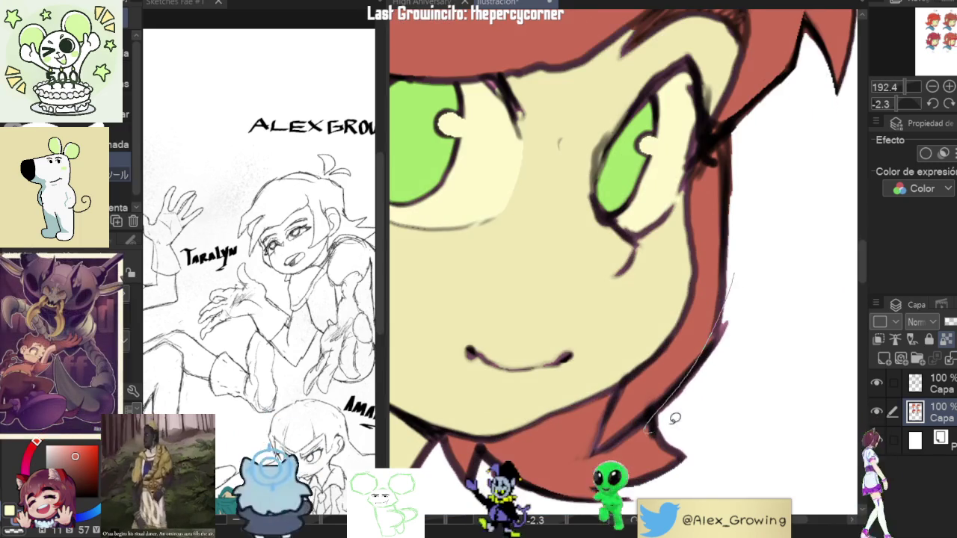
pyautogui.scroll(1, 703, 346)
# Zoom out until all four labelled heads A–D are visible.
pyautogui.moveTo(538, 406); pyautogui.dragTo(628, 382)
pyautogui.scroll(-5, 595, 410)
pyautogui.scroll(5, 621, 359)
pyautogui.scroll(-4, 626, 338)
pyautogui.moveTo(627, 338); pyautogui.dragTo(628, 413)
pyautogui.scroll(-1, 748, 344)
pyautogui.scroll(1, 748, 344)
pyautogui.scroll(-1, 762, 345)
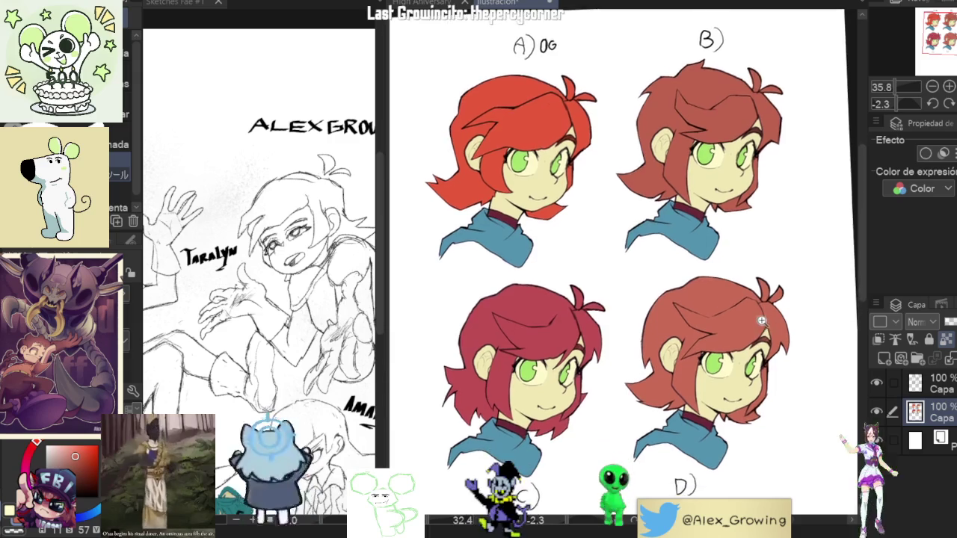
pyautogui.scroll(2, 763, 344)
pyautogui.scroll(-1, 773, 309)
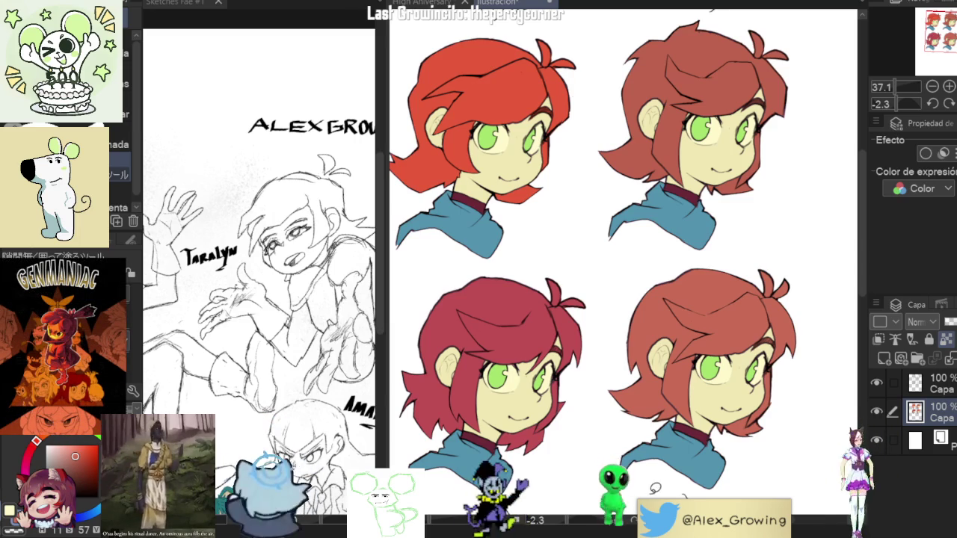
# Eyedrop the skin tone from heads A and B as the drawing colour.
pyautogui.moveTo(590, 275)
pyautogui.mouseDown()
pyautogui.moveTo(619, 262)
pyautogui.moveTo(604, 285)
pyautogui.mouseUp()
pyautogui.click(513, 177)
pyautogui.click(704, 171)
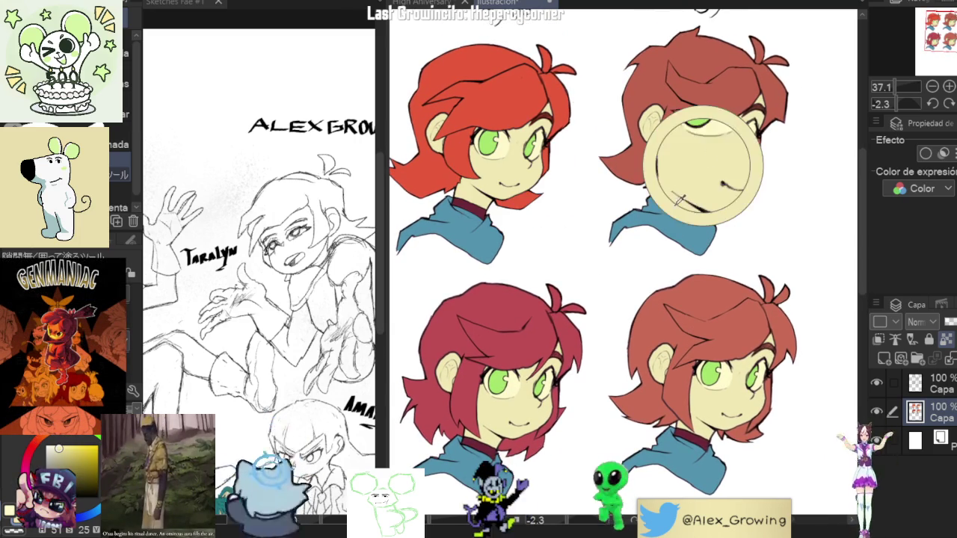
pyautogui.click(519, 419)
pyautogui.click(723, 409)
pyautogui.moveTo(579, 308); pyautogui.dragTo(572, 307)
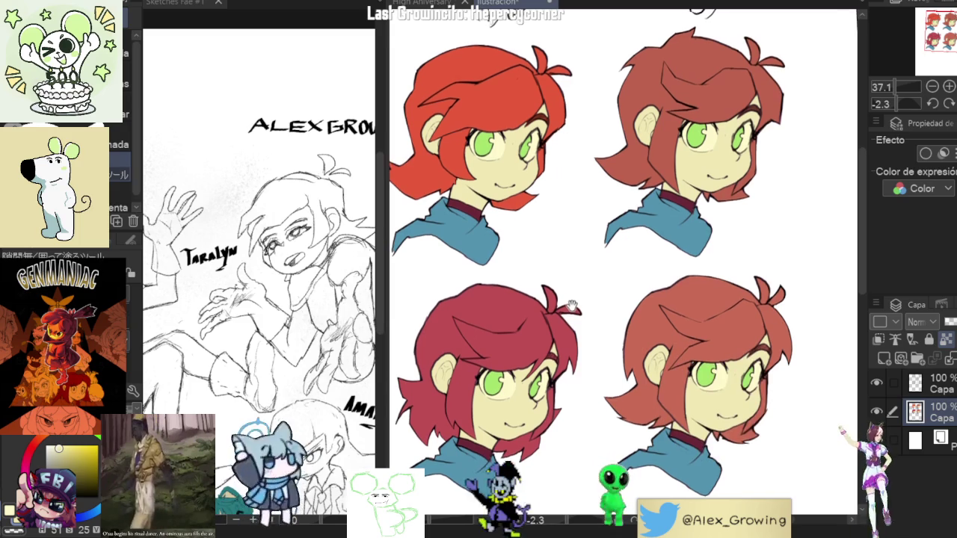
pyautogui.scroll(-3, 572, 307)
# Return to the lasso fill tool and zoom out to review all four variants.
pyautogui.press('g')
pyautogui.scroll(3, 572, 307)
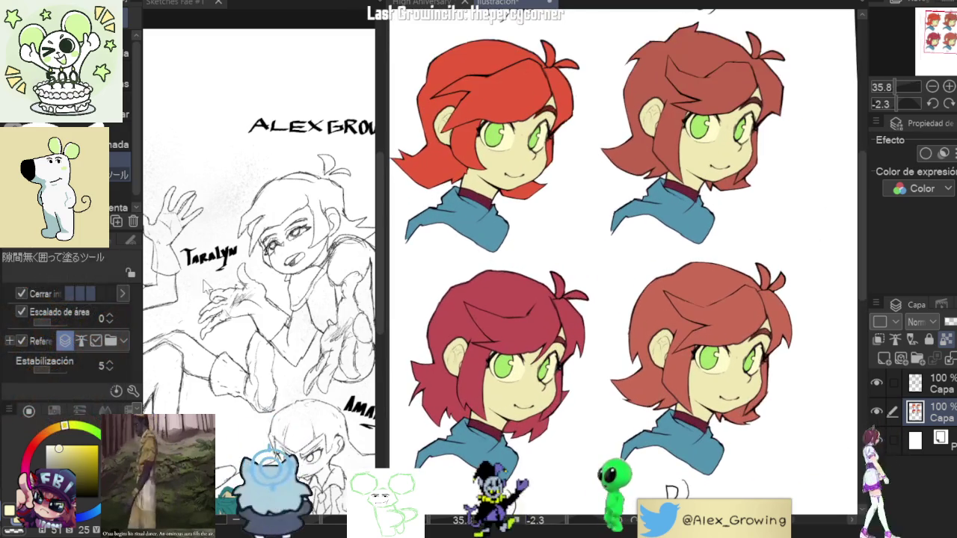
pyautogui.moveTo(540, 162); pyautogui.dragTo(540, 177)
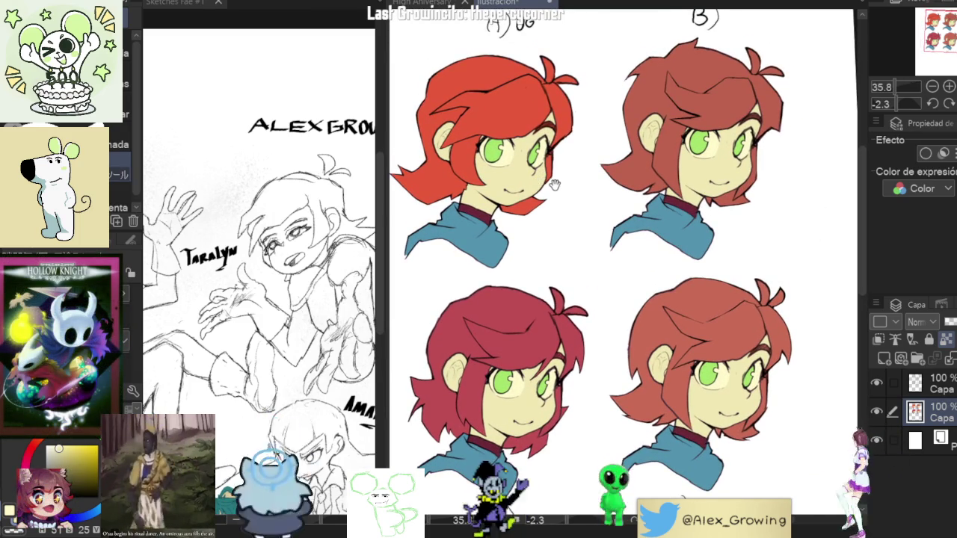
pyautogui.scroll(-2, 545, 183)
pyautogui.scroll(1, 536, 167)
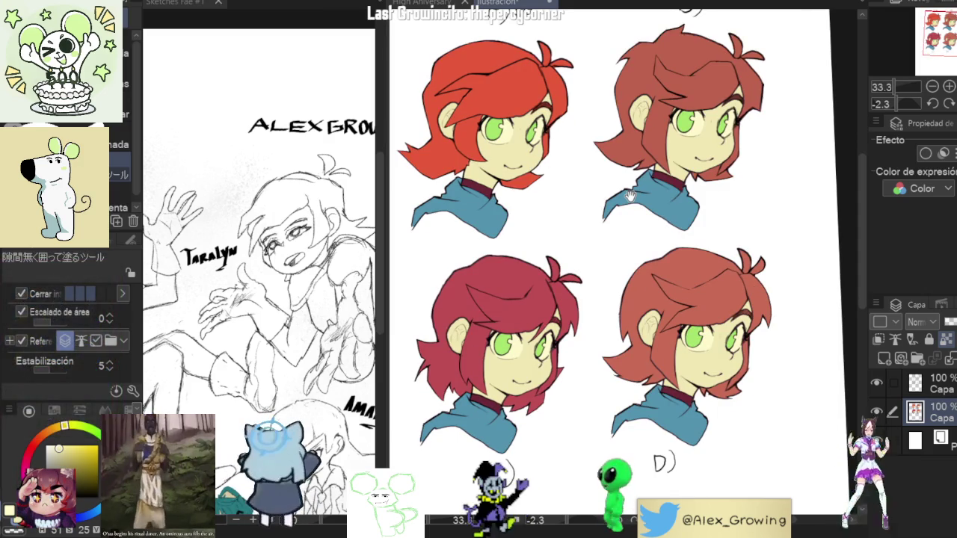
pyautogui.scroll(-1, 640, 221)
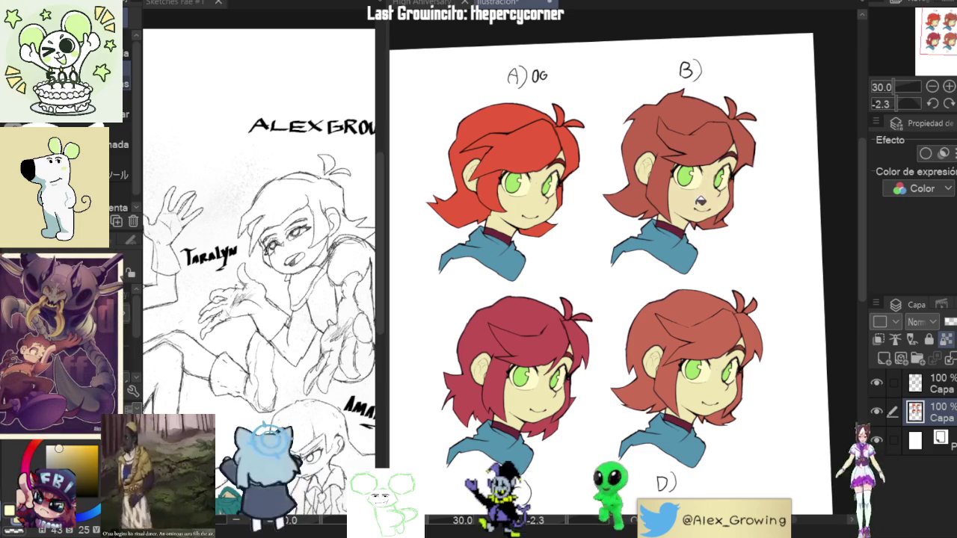
pyautogui.scroll(3, 730, 181)
pyautogui.scroll(-3, 737, 179)
pyautogui.scroll(4, 740, 183)
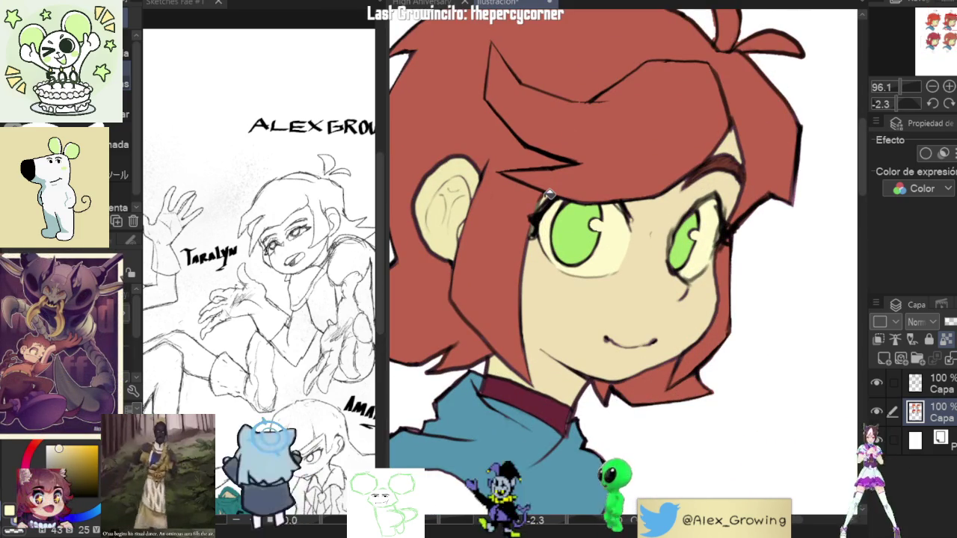
pyautogui.scroll(-2, 550, 193)
pyautogui.scroll(-1, 583, 201)
pyautogui.scroll(-1, 610, 213)
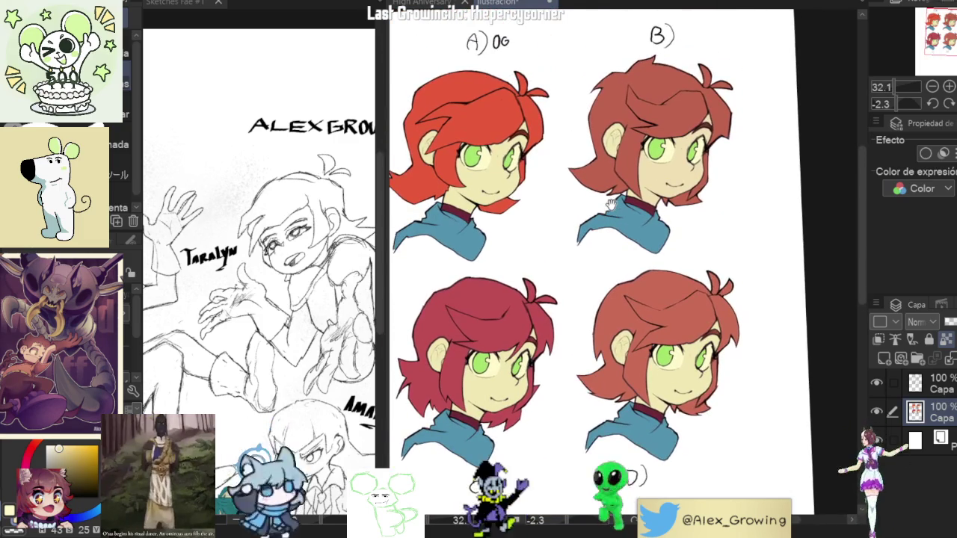